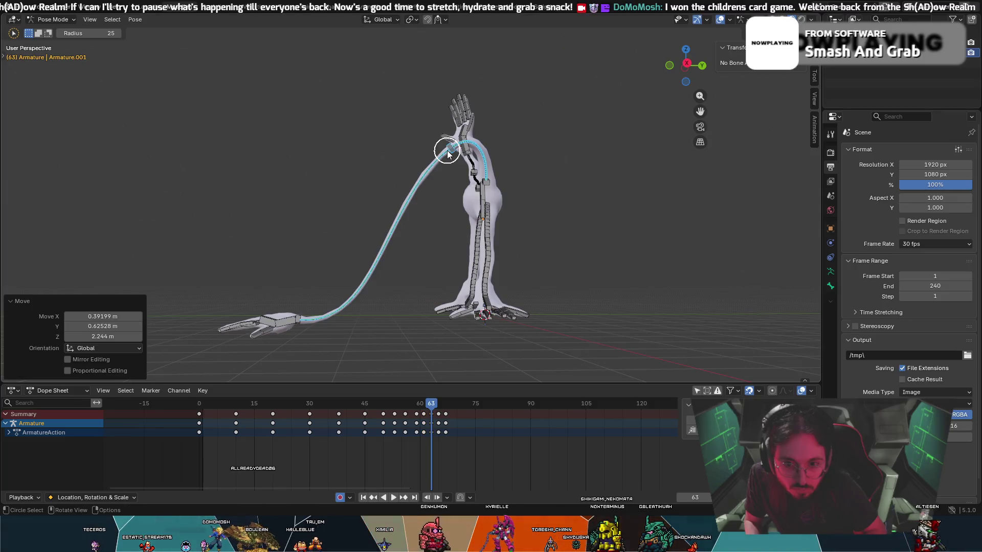
- Play the current arm animation and scrub back to around frame 57
mouse_move(432, 407)
left_mouse_down()
mouse_move(444, 405)
mouse_move(382, 389)
left_mouse_up()
key("space")
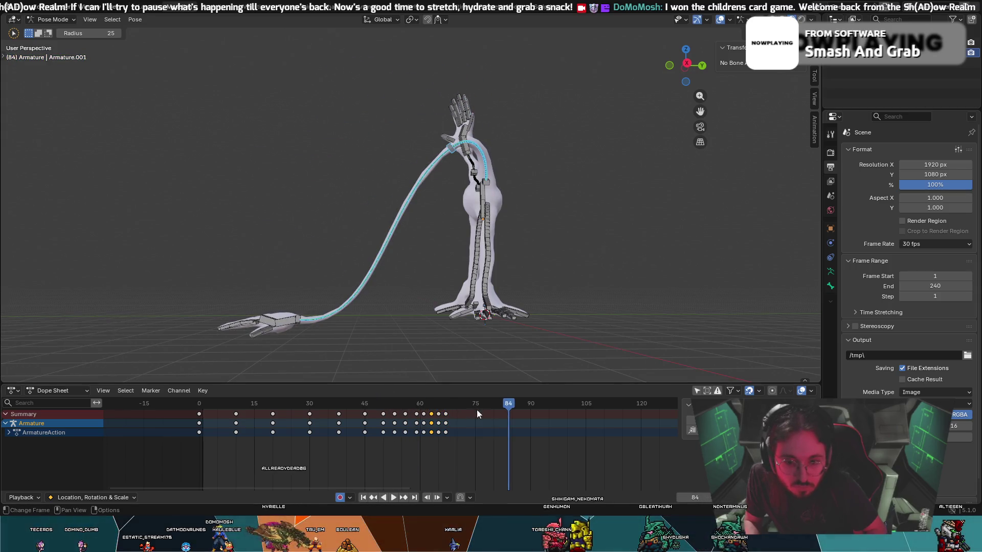
mouse_move(498, 407)
left_mouse_down()
mouse_move(391, 394)
mouse_move(433, 406)
mouse_move(408, 404)
mouse_move(420, 403)
left_mouse_up()
- Move the arm bone up-right at frame 60, then nudge it up-left at frame 61
key("c")
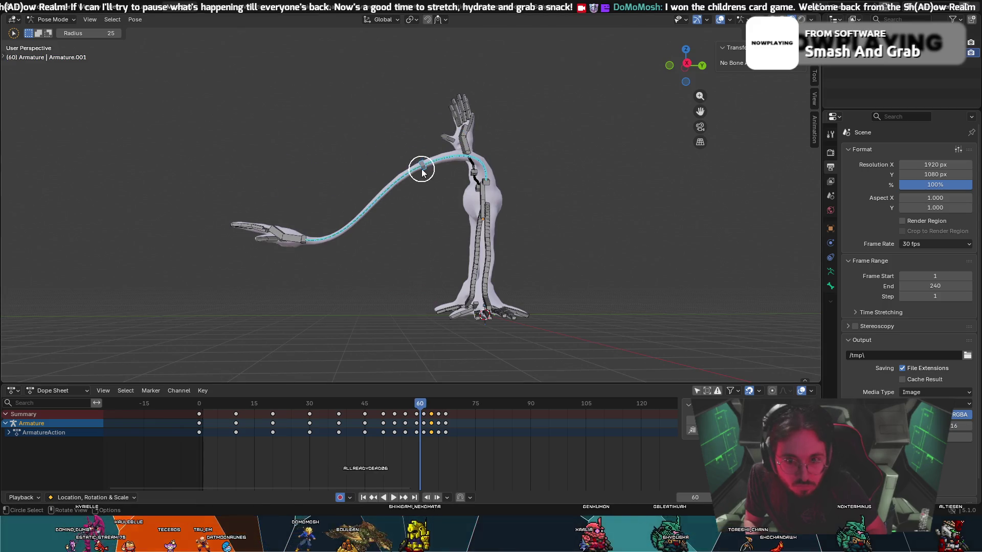
key("g")
left_click(404, 289)
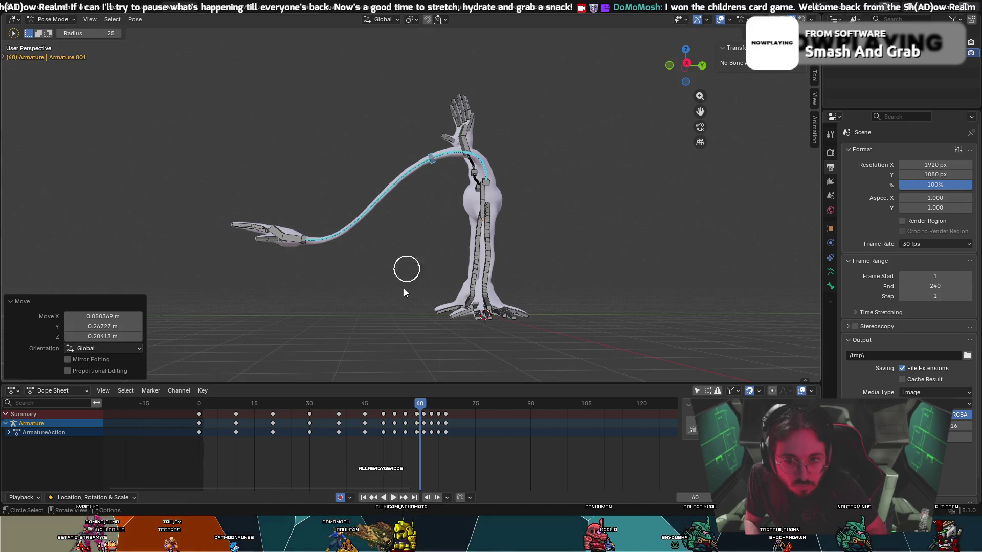
left_click(422, 404)
key("c")
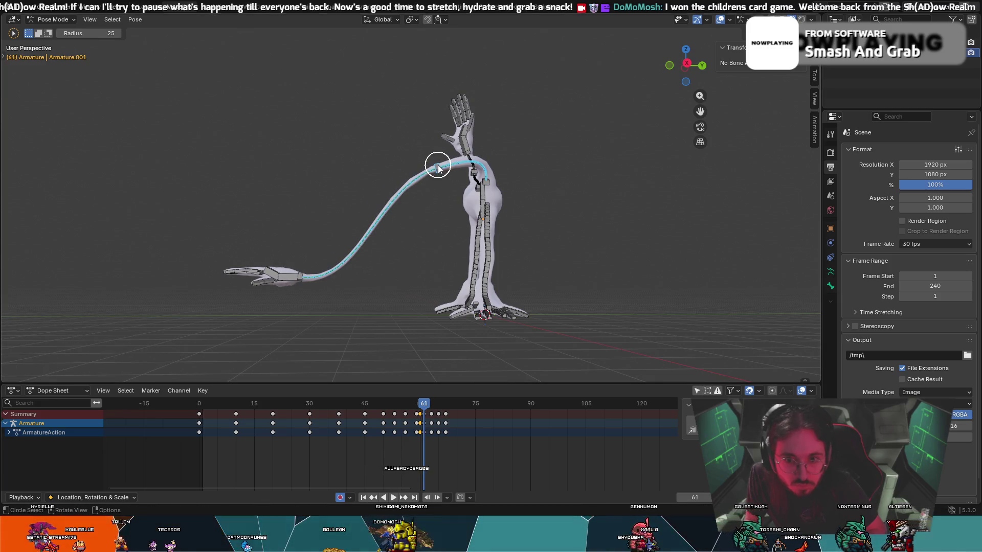
key("g")
left_click(444, 150)
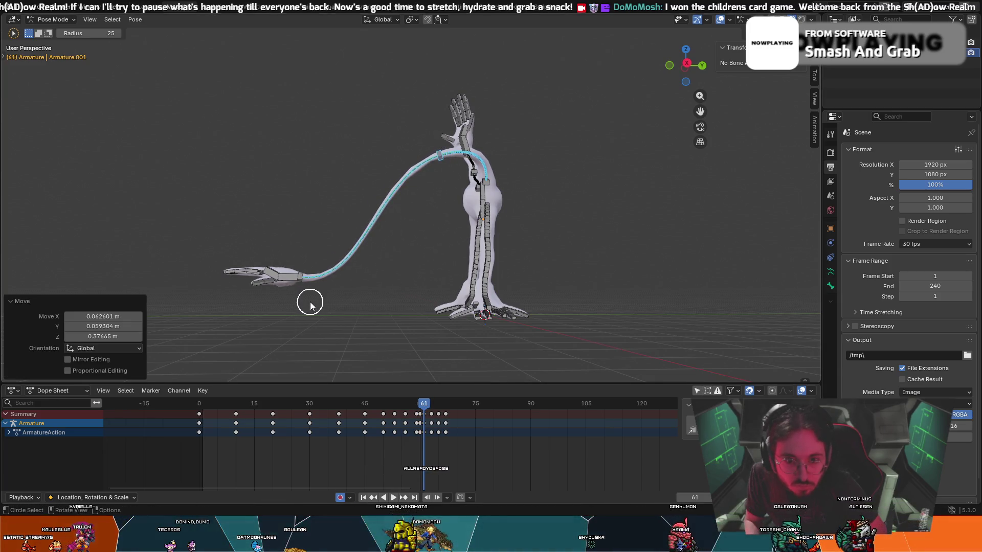
- Review the reshaped arm motion with playback from three-quarter and front views
mouse_move(423, 404)
left_mouse_down()
mouse_move(431, 407)
mouse_move(391, 402)
mouse_move(442, 404)
mouse_move(372, 382)
left_mouse_up()
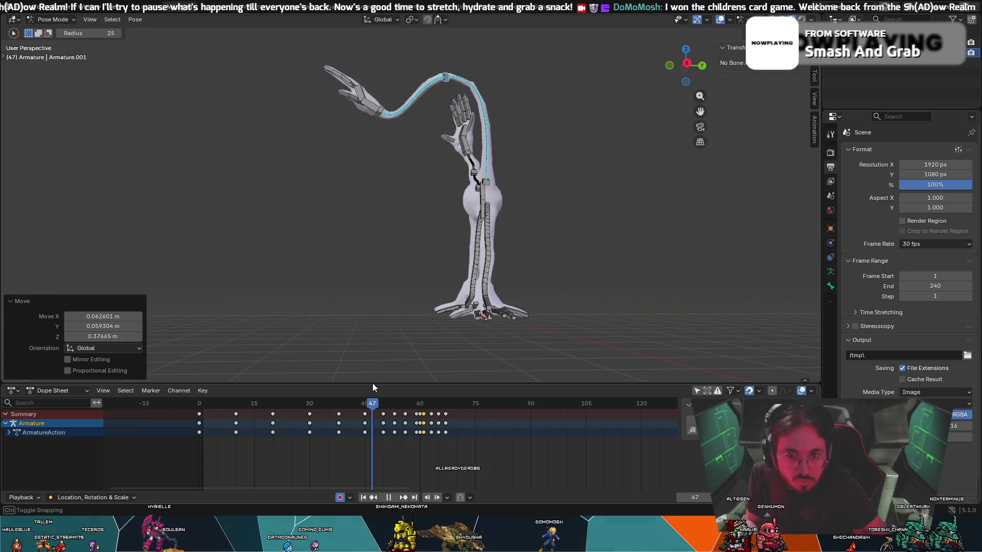
key("ctrl+z")
key("ctrl+z")
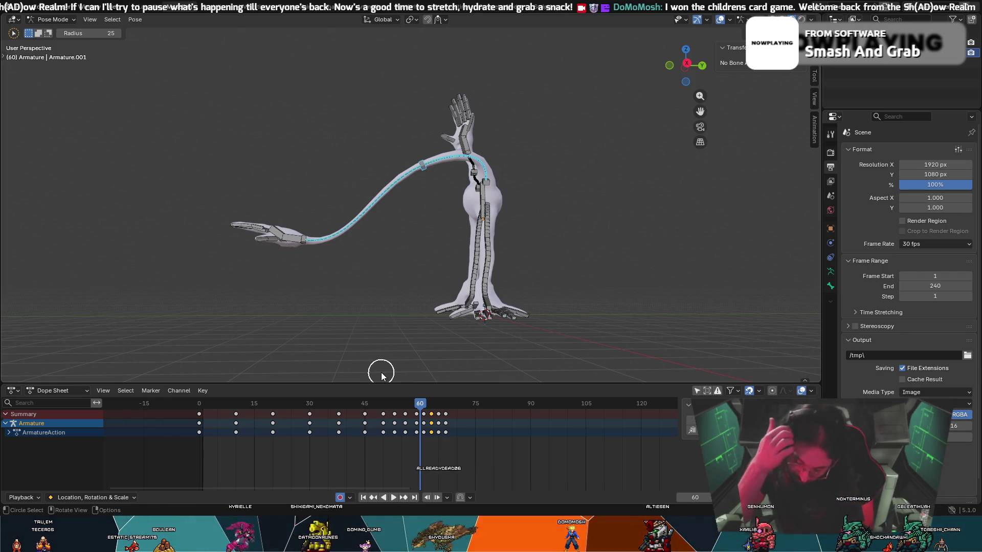
mouse_move(359, 353)
middle_mouse_down()
mouse_move(372, 279)
mouse_move(358, 353)
middle_mouse_up()
key("space")
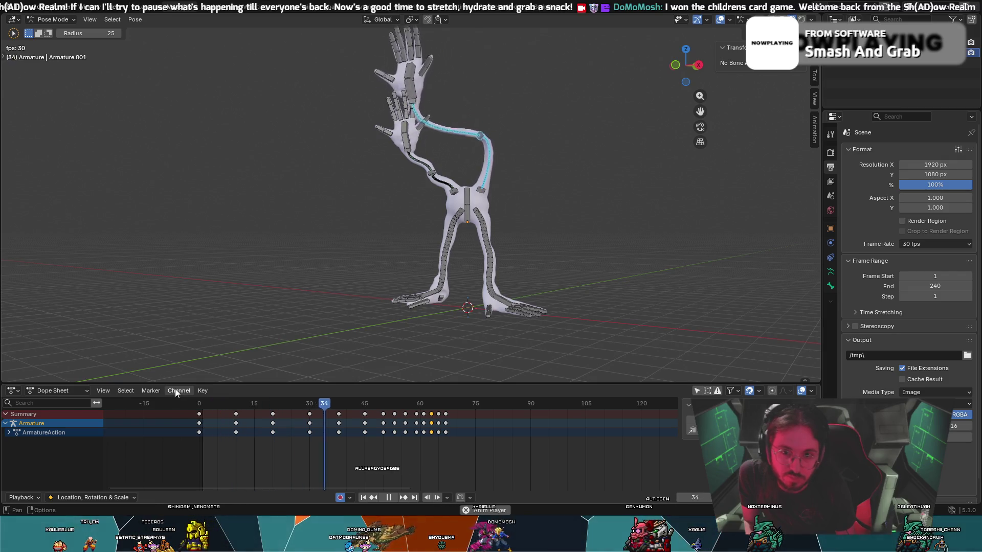
mouse_move(197, 354)
middle_mouse_down()
mouse_move(333, 290)
mouse_move(406, 431)
middle_mouse_up()
key("space")
key("ctrl+g")
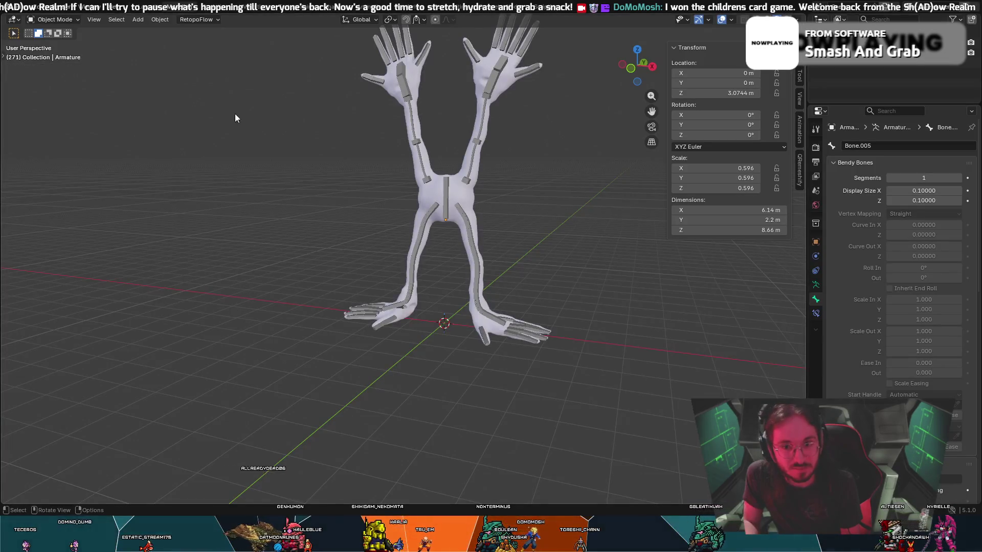
- Switch the armature into Pose Mode
middle_click_drag(249, 121, 263, 123)
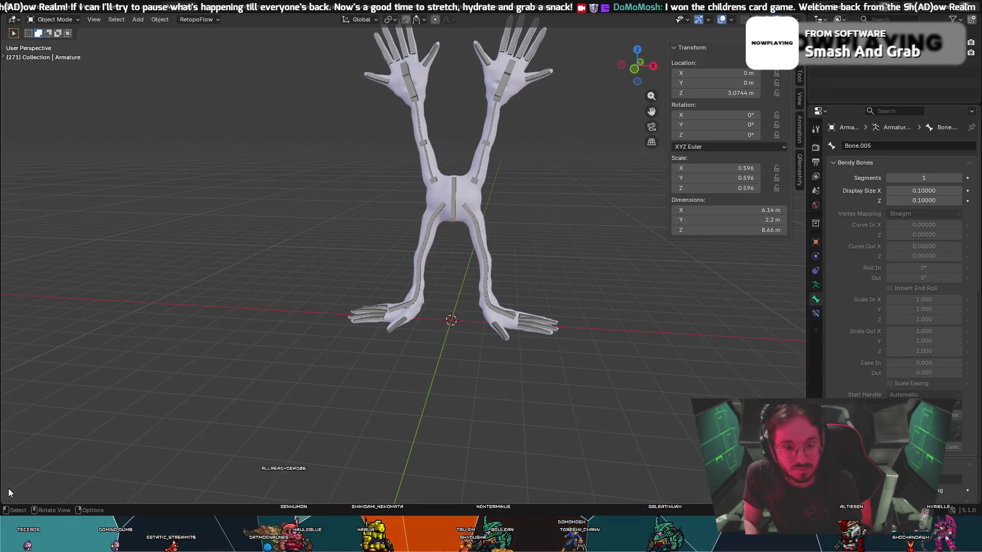
scroll(250, 154, "down", 1)
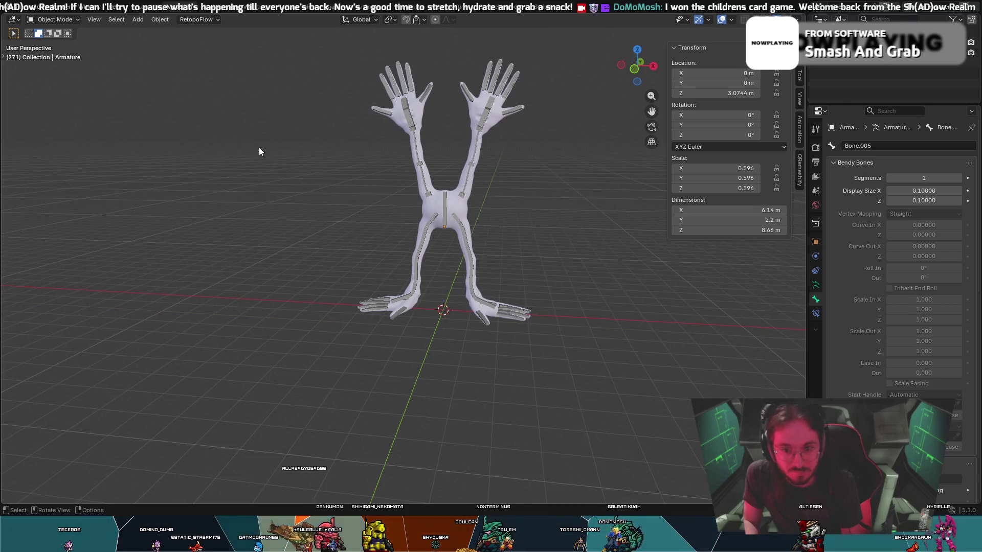
left_click(42, 21)
left_click(54, 54)
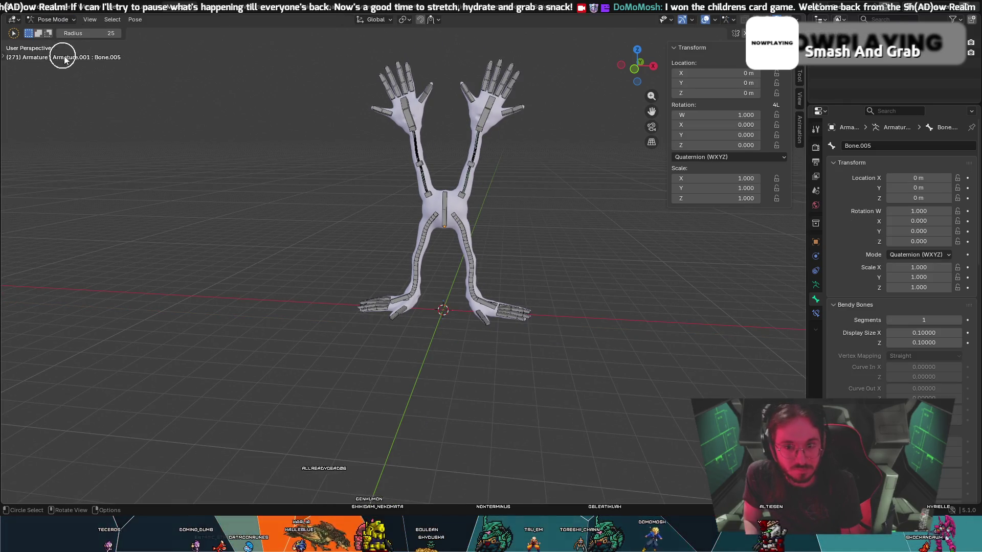
- Reload the animated file from File > Recover > Auto Save
left_click(20, 10)
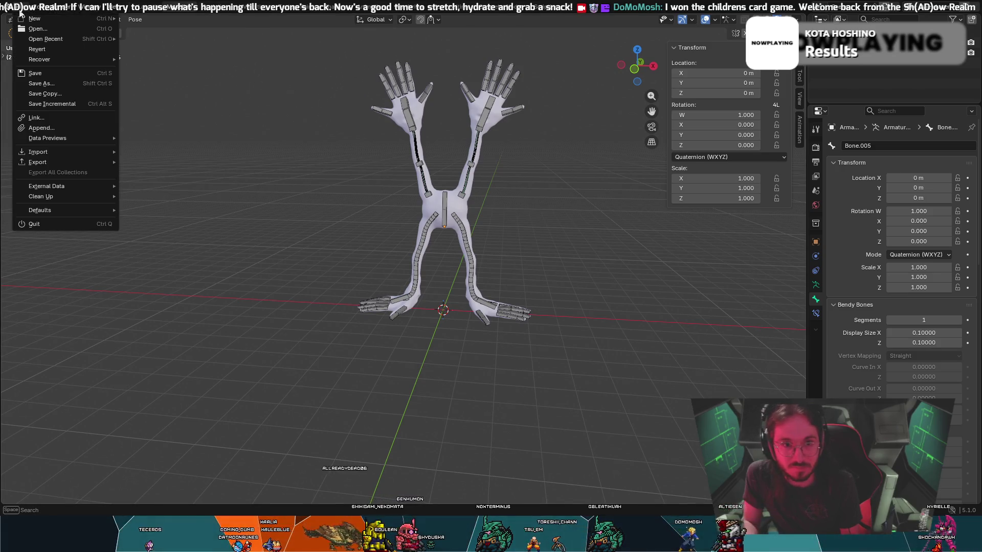
mouse_move(61, 60)
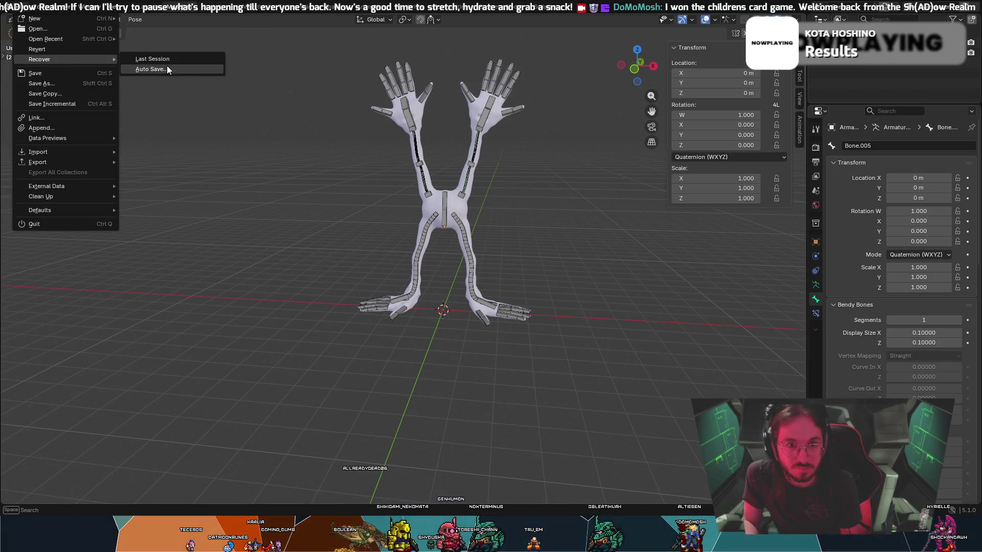
key("Escape")
key("c")
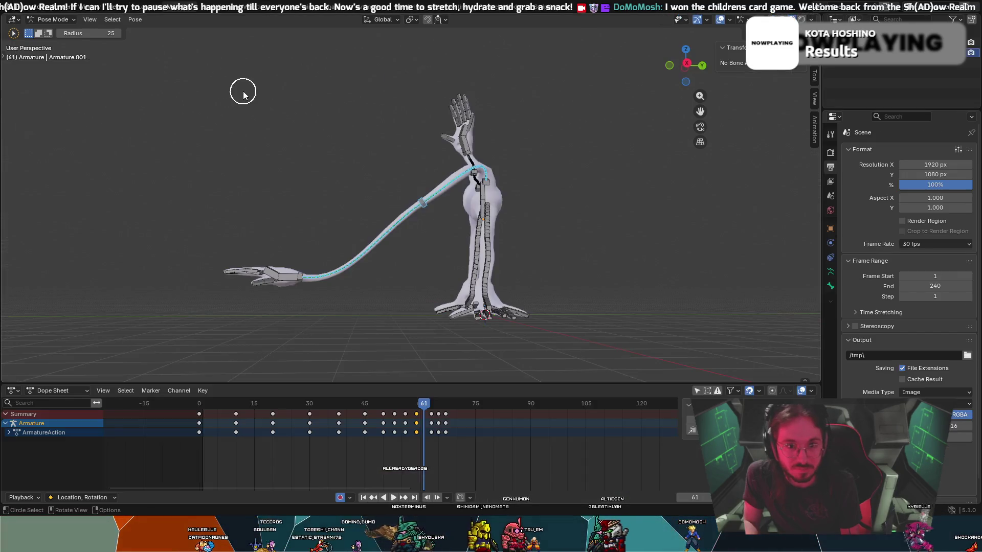
middle_click_drag(243, 137, 409, 279)
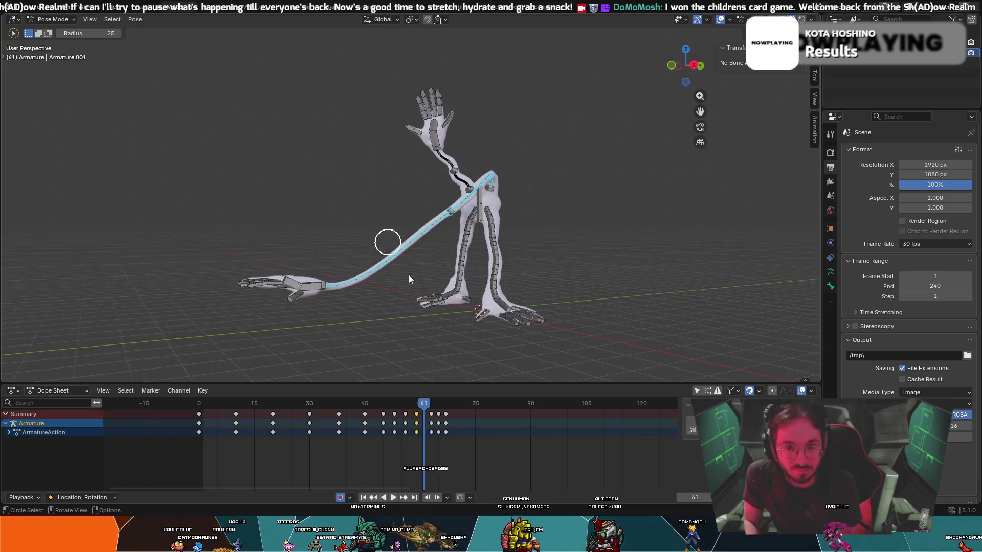
left_click_drag(361, 404, 161, 404)
key("space")
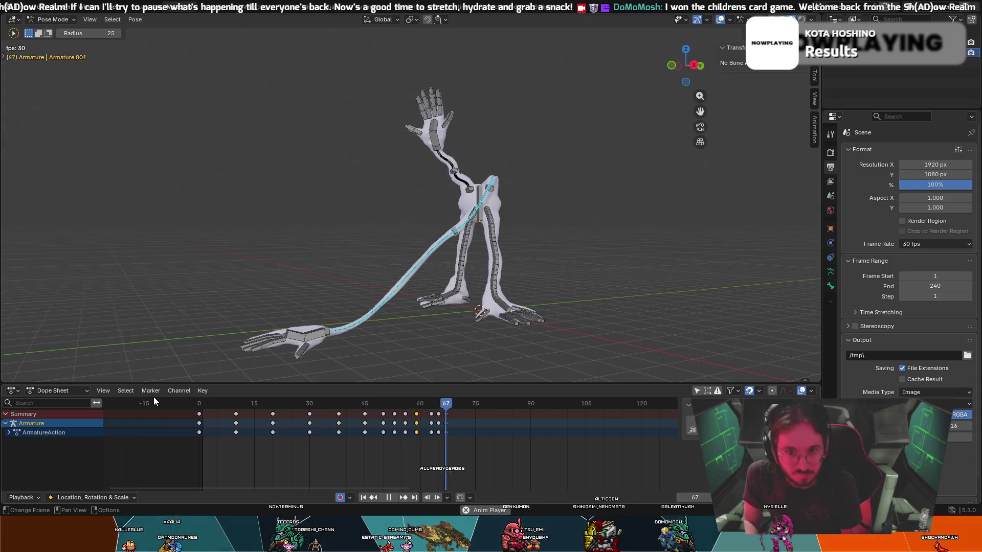
key("space")
mouse_move(474, 404)
left_mouse_down()
mouse_move(368, 411)
mouse_move(402, 416)
left_mouse_up()
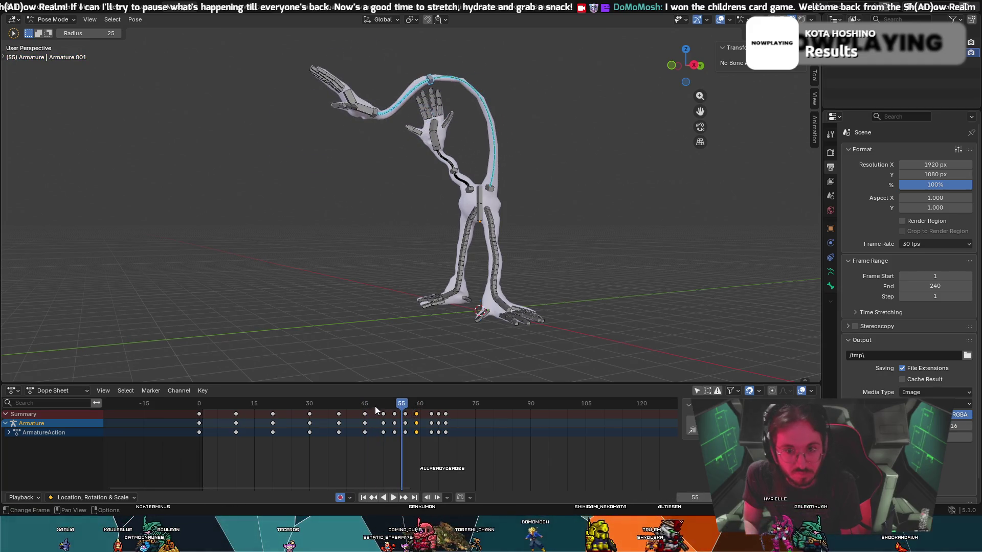
right_click(404, 431)
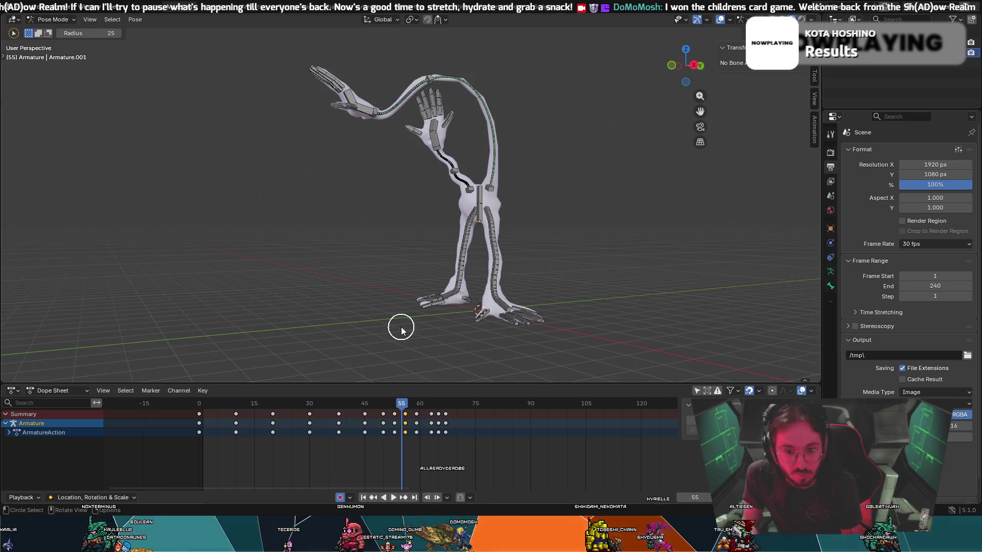
mouse_move(404, 406)
left_mouse_down()
mouse_move(369, 403)
mouse_move(420, 405)
mouse_move(413, 418)
left_mouse_up()
- Delete the frame-59 keyframes and play back to check the timing
right_click(415, 419)
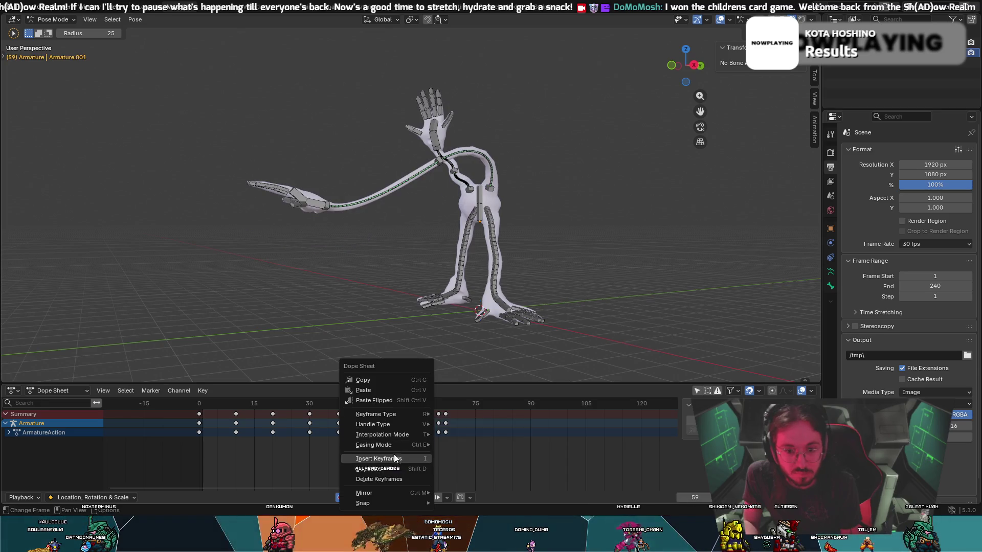
left_click(387, 481)
mouse_move(404, 404)
left_mouse_down()
mouse_move(413, 404)
mouse_move(383, 405)
mouse_move(428, 420)
mouse_move(404, 404)
mouse_move(377, 405)
mouse_move(443, 413)
mouse_move(394, 407)
mouse_move(423, 408)
mouse_move(410, 408)
mouse_move(417, 401)
left_mouse_up()
left_click(407, 417)
key("space")
- Raise the long arm's bone chain up-left and rotate it about -25°, then play back
left_click(436, 163)
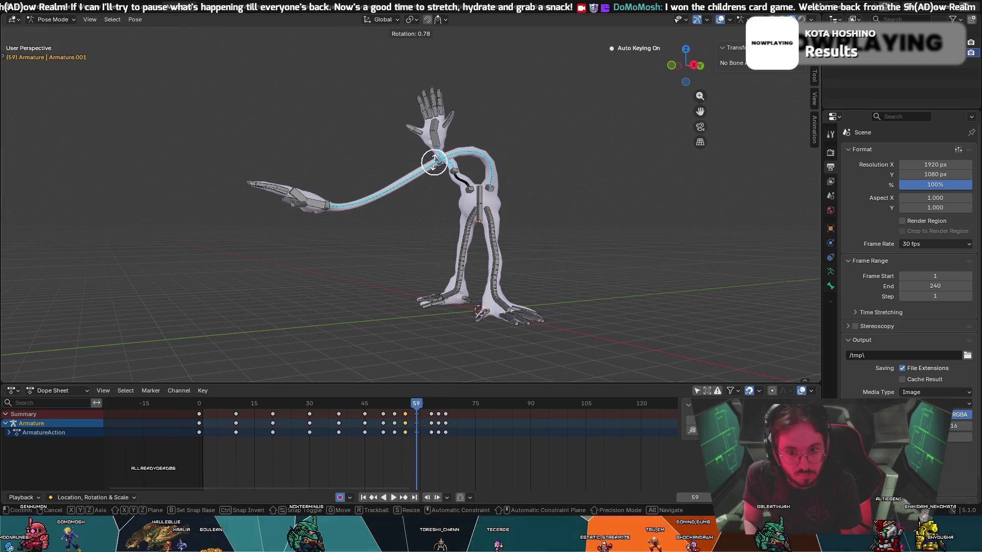
mouse_move(424, 204)
middle_mouse_down()
mouse_move(401, 210)
mouse_move(429, 168)
middle_mouse_up()
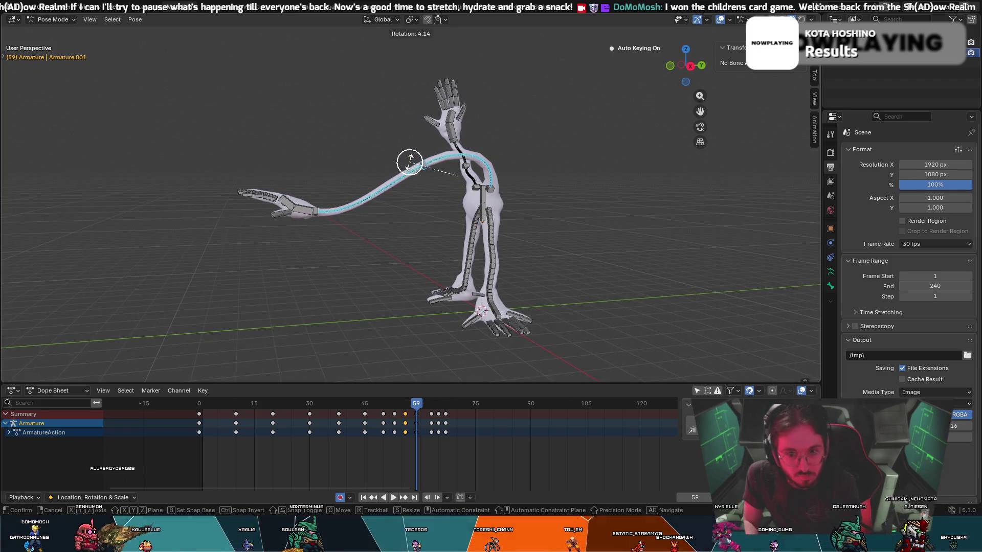
key("g")
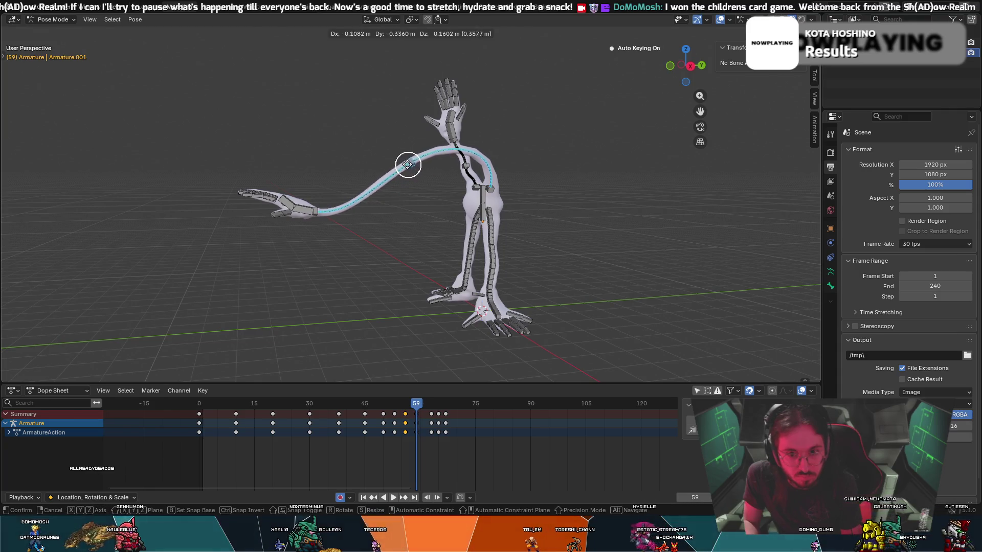
left_click(405, 174)
left_click(405, 173)
key("r")
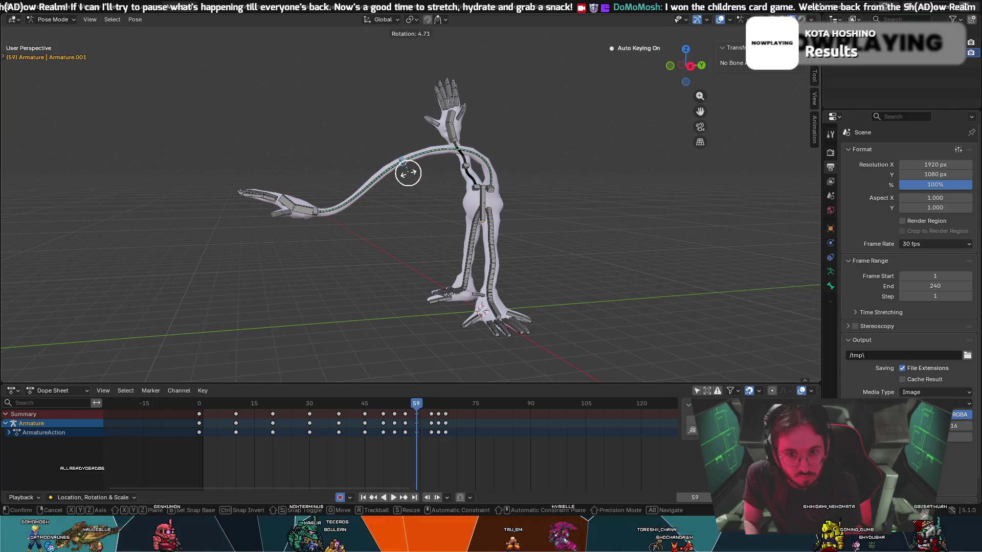
left_click(465, 219)
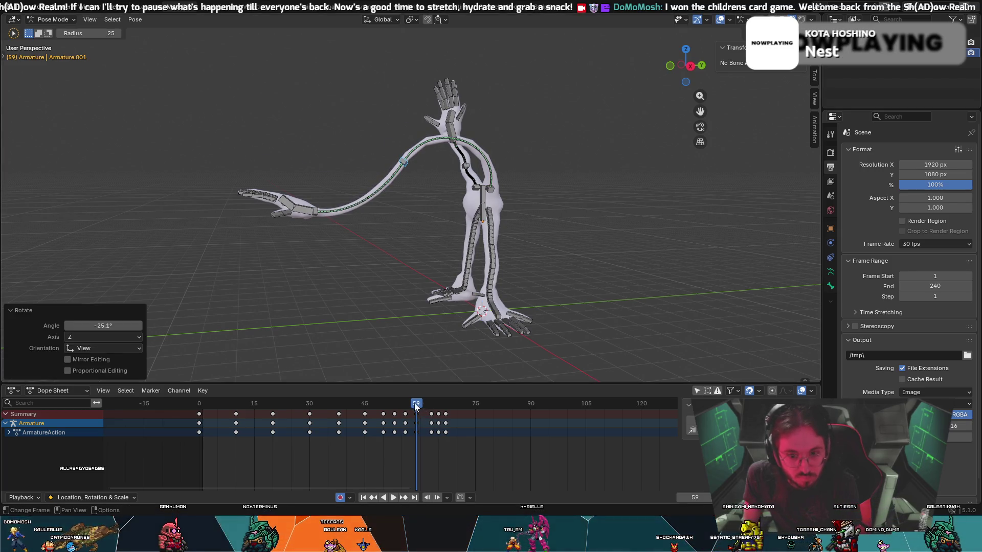
key("space")
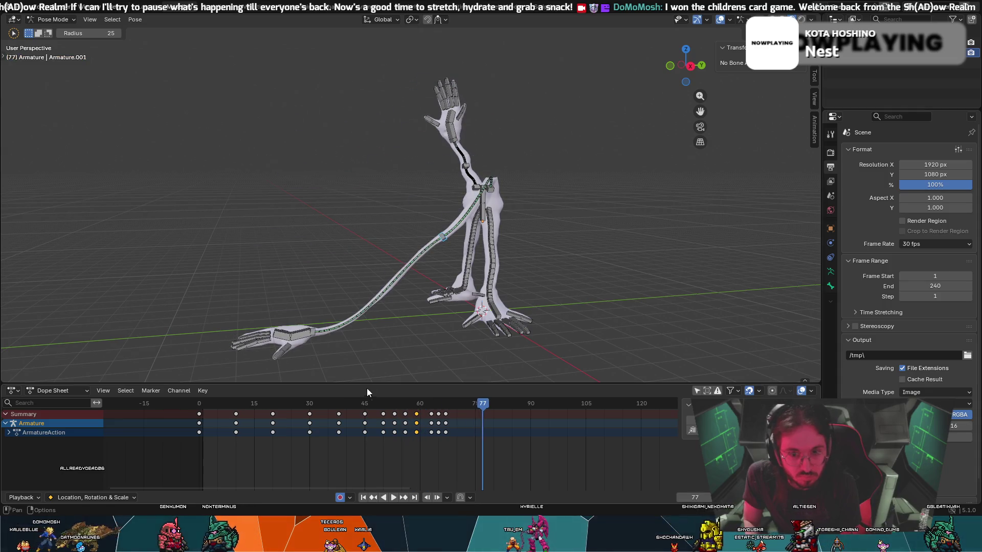
- At frame 53, rotate the arm bone 72.1° and move it into a new position
left_click_drag(480, 408, 386, 403)
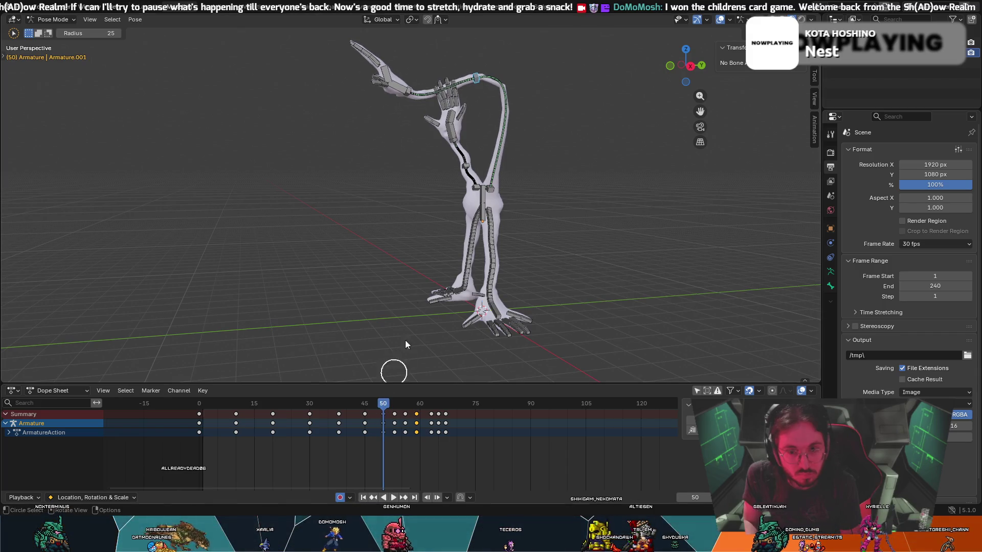
key("g")
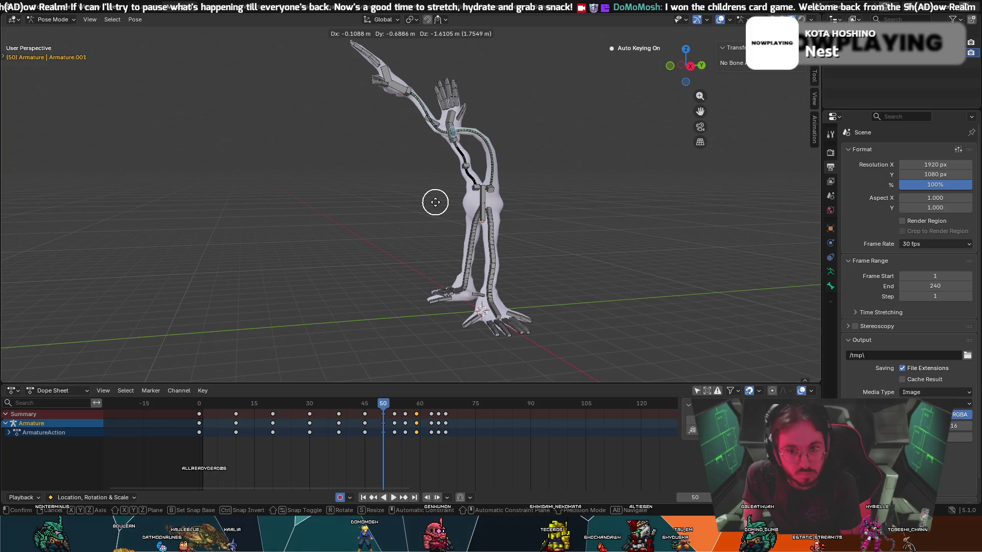
right_click(436, 202)
key("c")
left_click_drag(392, 404, 394, 403)
key("r")
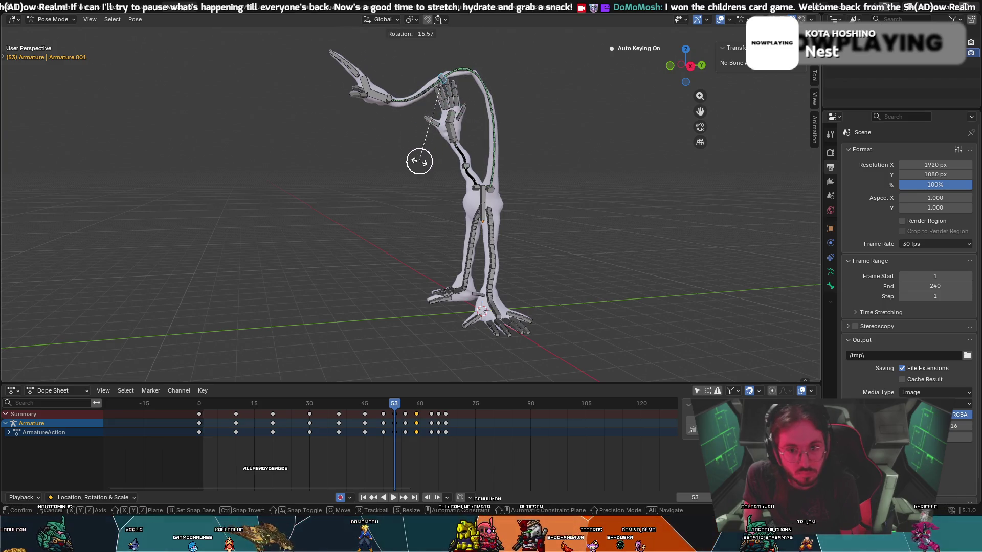
left_click(397, 64)
key("g")
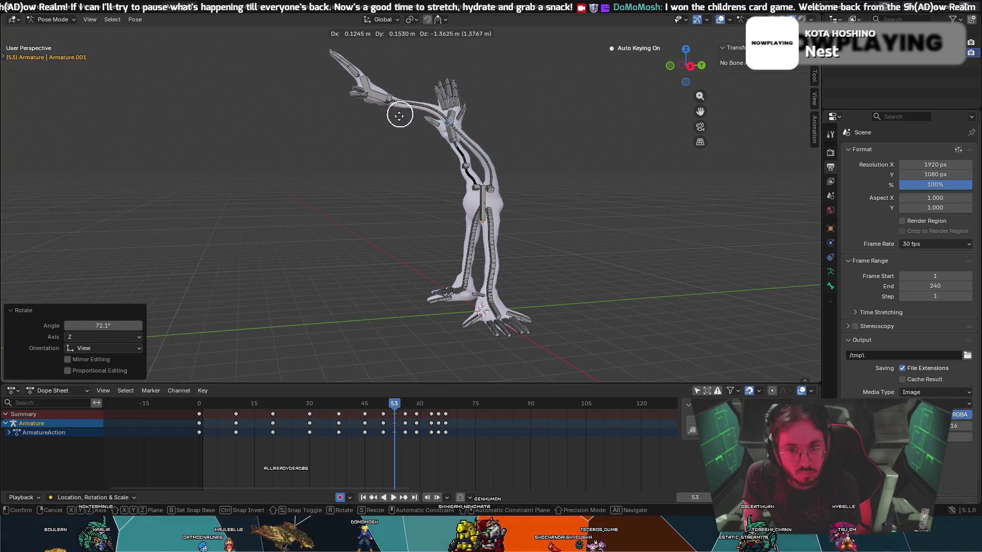
left_click(357, 142)
- Slide the selected keyframes in time, preview the result, and undo the shift
left_click_drag(394, 404, 360, 405)
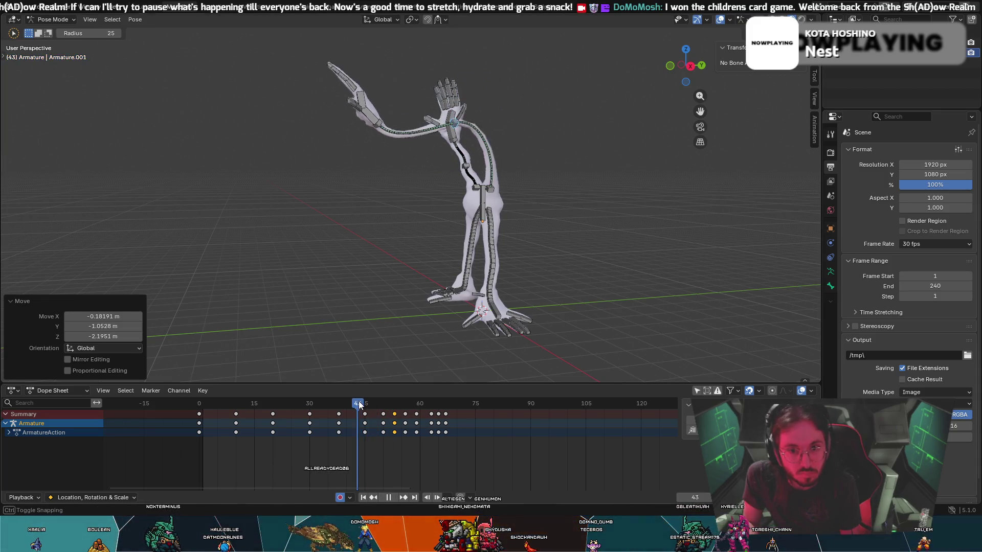
key("space")
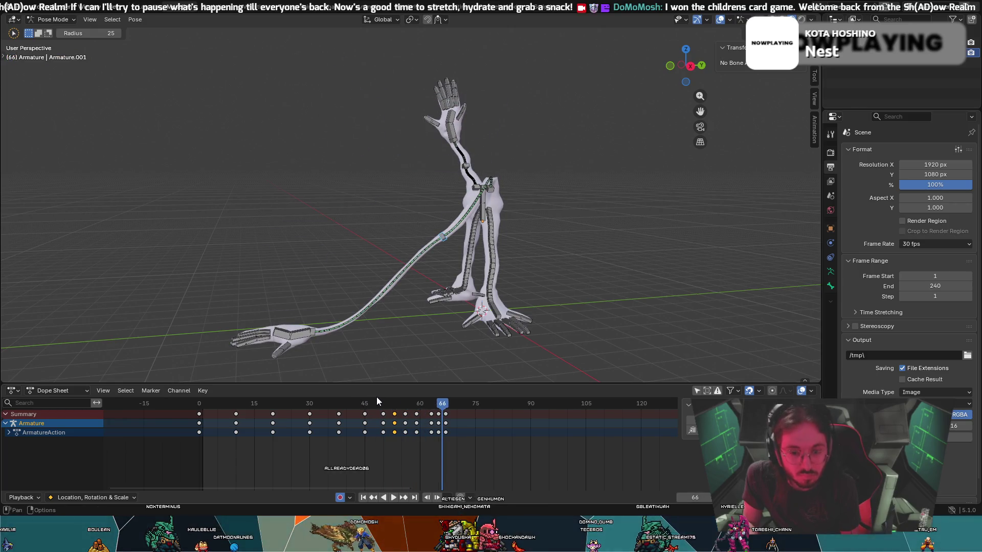
key("g")
left_click(413, 424)
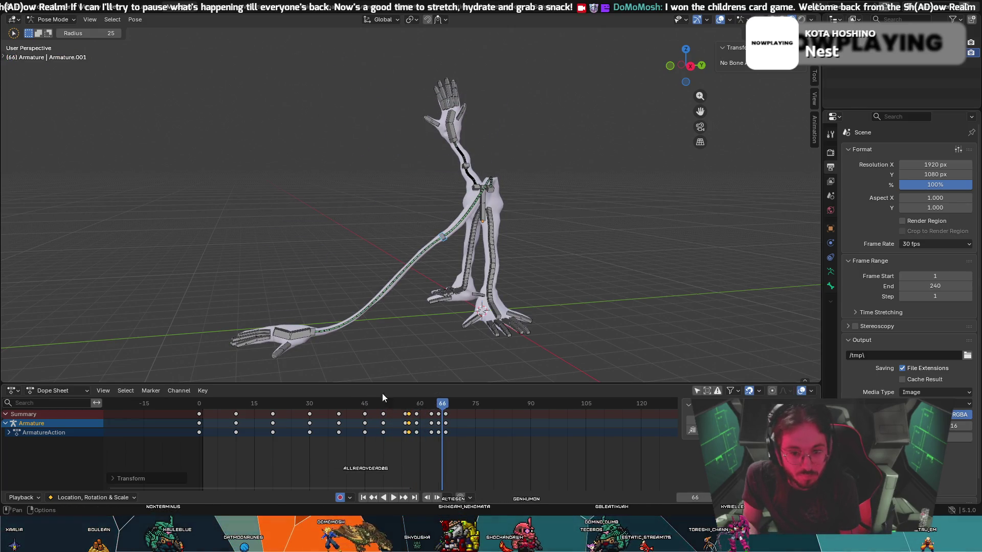
left_click(357, 404)
key("space")
key("space")
key("ctrl+z")
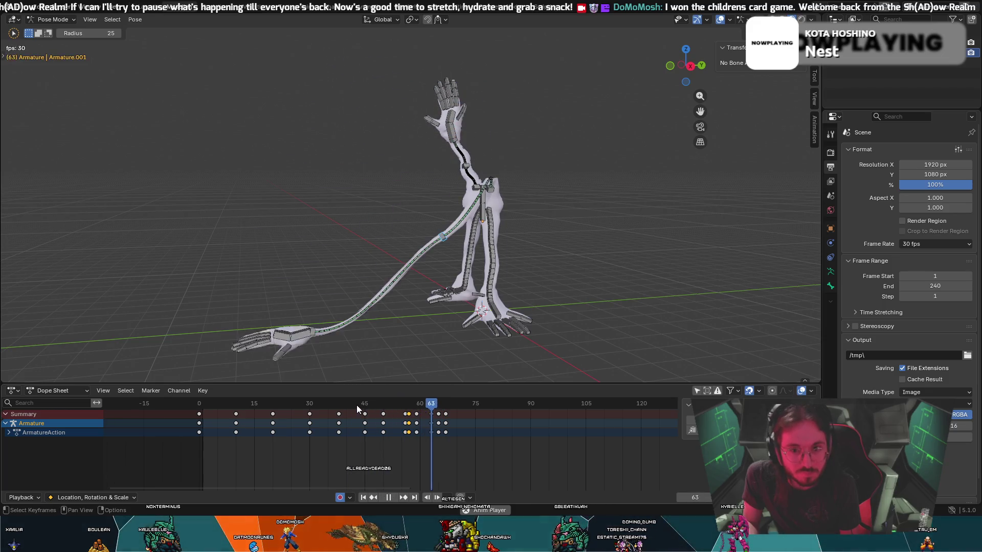
key("space")
- Select the frame-60 keyframe column and jump to the swung-down pose at frame 59
mouse_move(366, 403)
left_mouse_down()
mouse_move(392, 404)
mouse_move(377, 413)
mouse_move(409, 422)
left_mouse_up()
left_click(416, 423)
key("Escape")
key("ctrl+g")
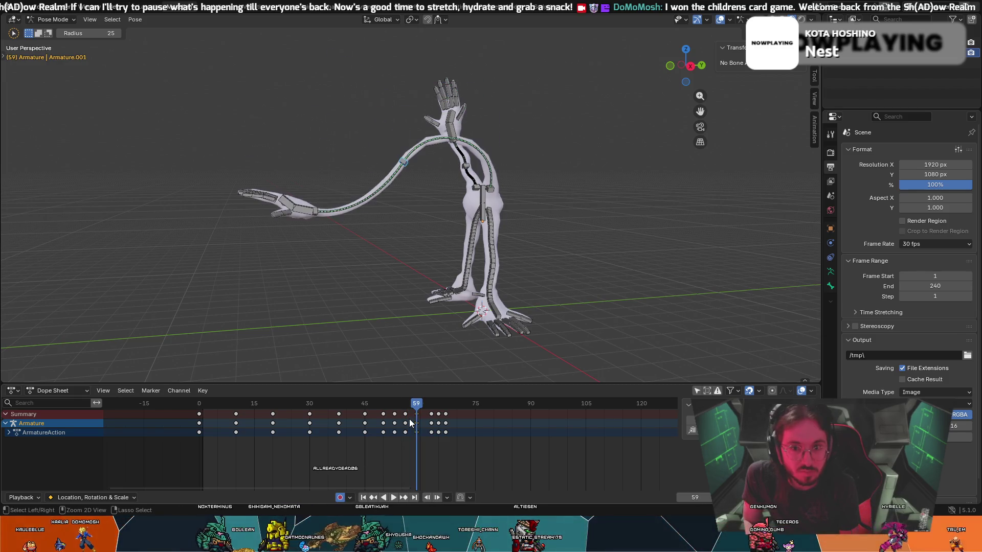
- At frame 62, select the long arm's bones and move them up into a new pose
mouse_move(404, 403)
left_mouse_down()
mouse_move(331, 410)
mouse_move(412, 424)
mouse_move(392, 424)
left_mouse_up()
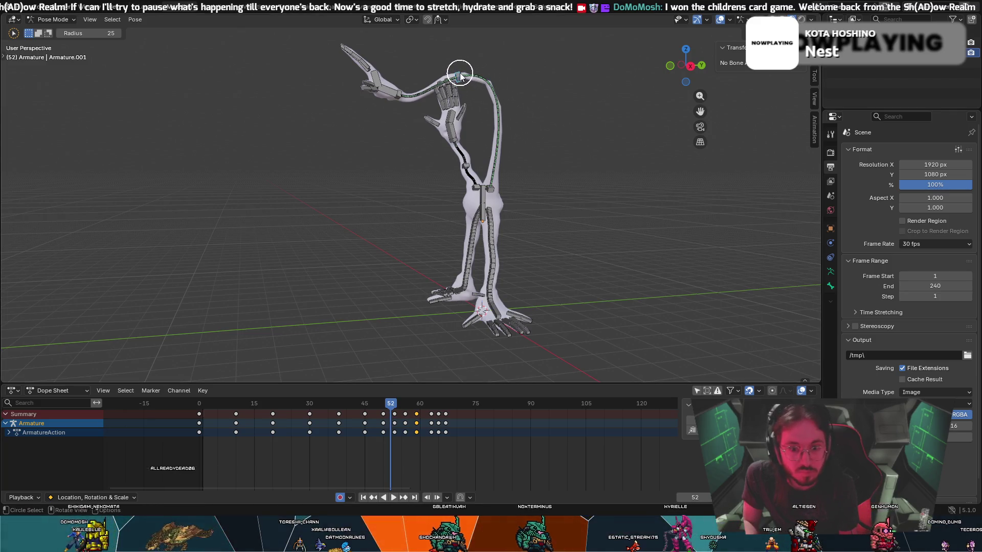
left_click_drag(394, 406, 446, 410)
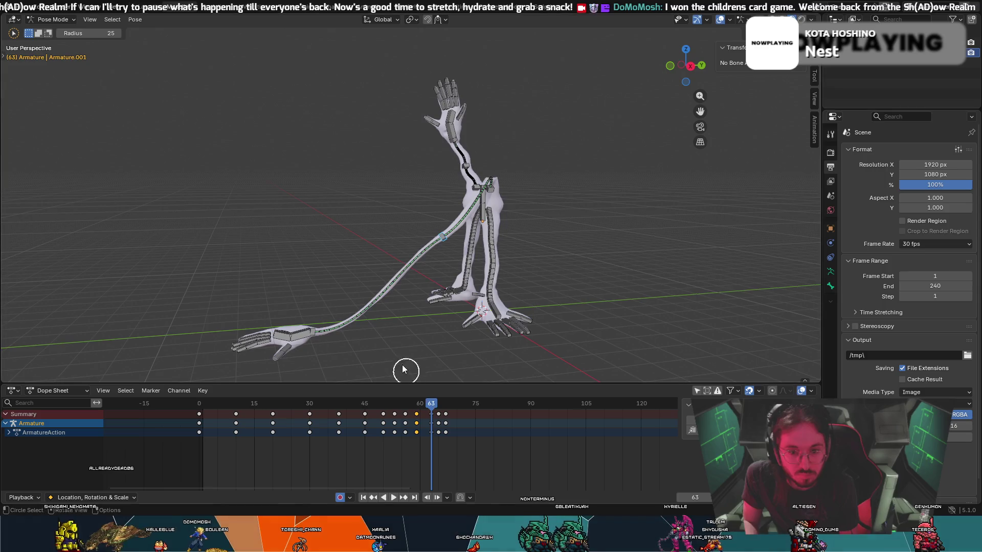
left_click(442, 241)
key("g")
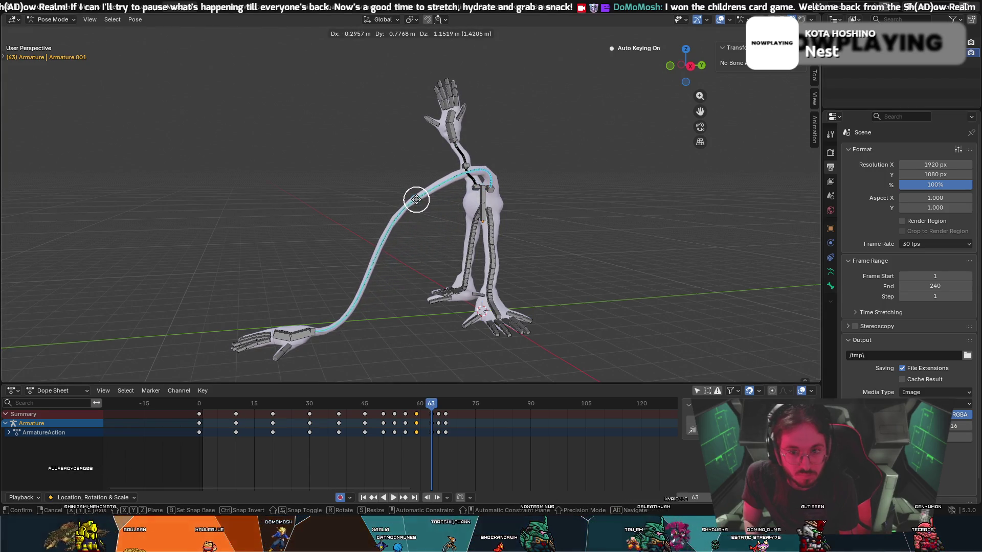
left_click(428, 205)
key("c")
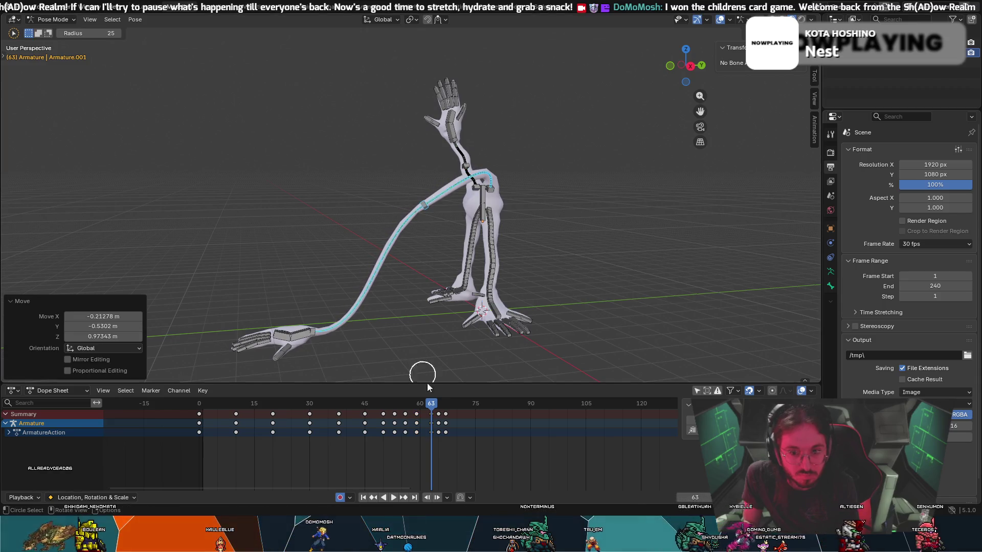
mouse_move(433, 404)
left_mouse_down()
mouse_move(446, 405)
mouse_move(404, 395)
mouse_move(313, 405)
left_mouse_up()
- Replay from frame 45 and raise the arm bone to Z 1.3967 m, arching it upward
key("space")
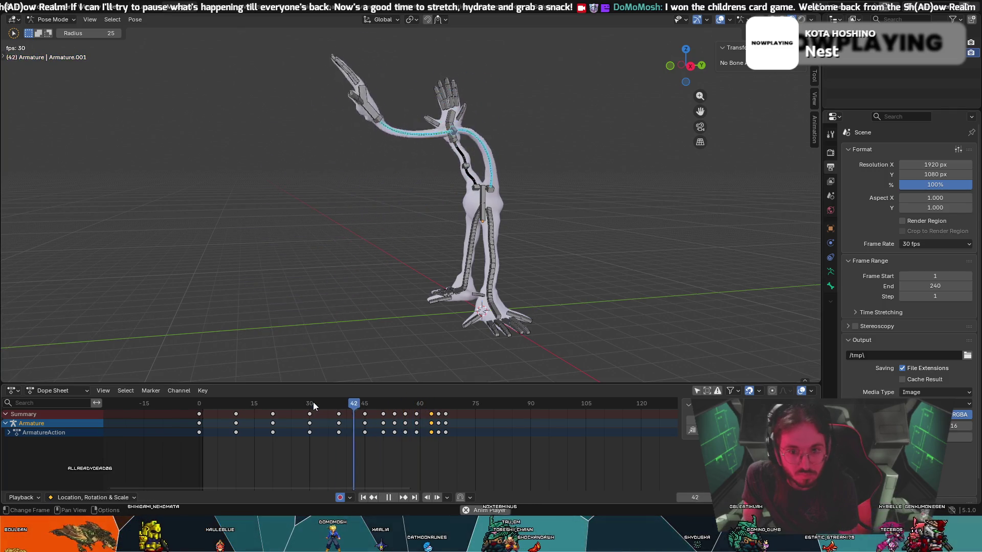
key("space")
middle_click_drag(407, 280, 440, 281)
left_click_drag(459, 407, 366, 407)
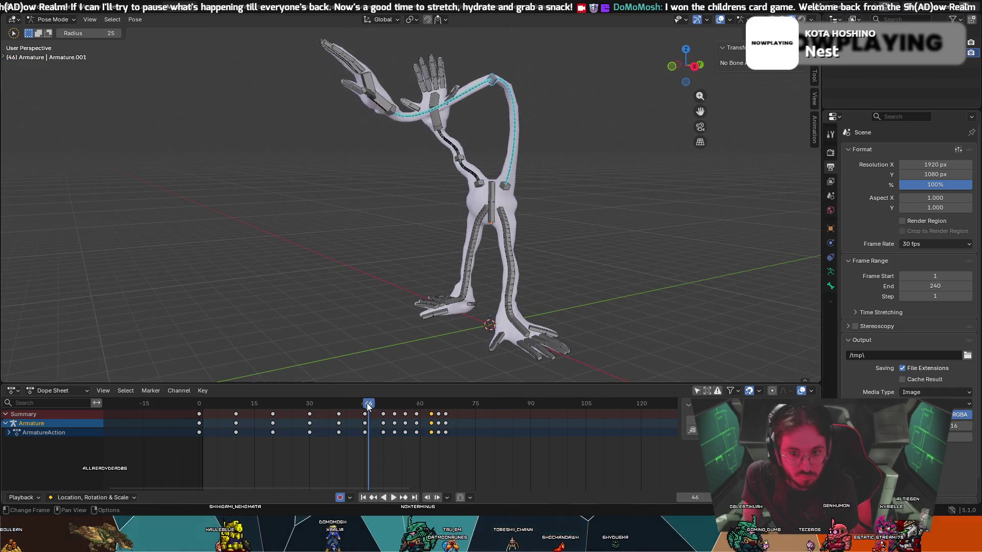
key("space")
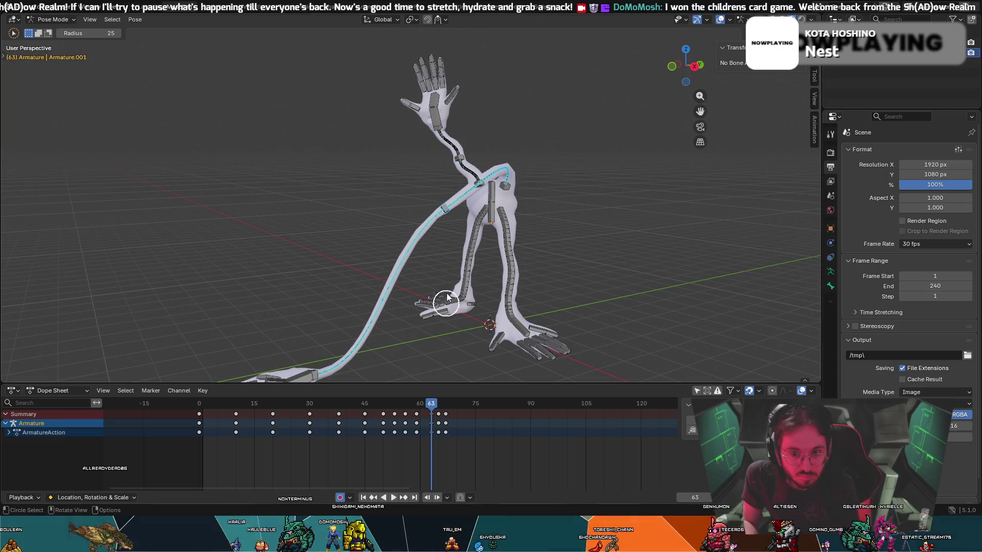
key("g")
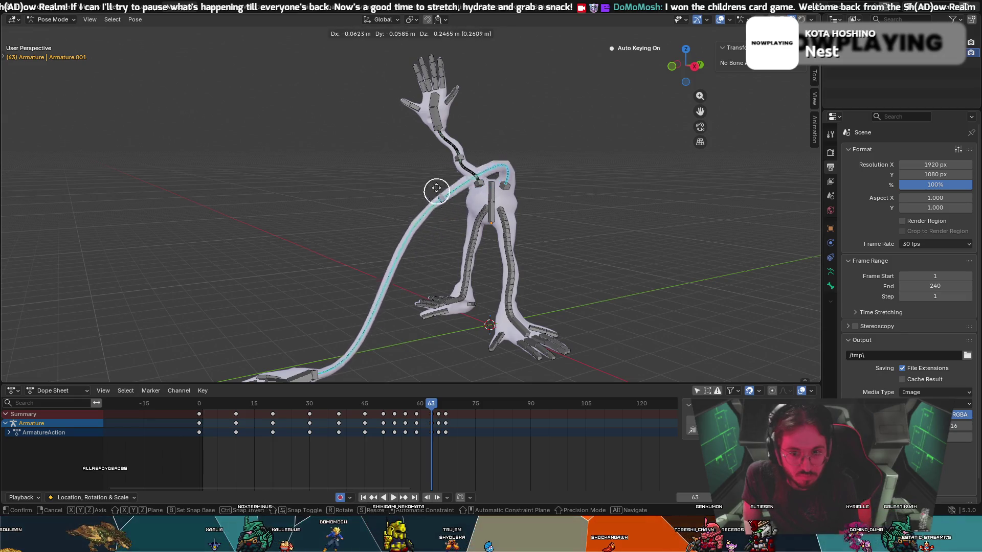
left_click(446, 160)
mouse_move(390, 198)
middle_mouse_down()
mouse_move(479, 202)
mouse_move(467, 253)
mouse_move(480, 243)
middle_mouse_up()
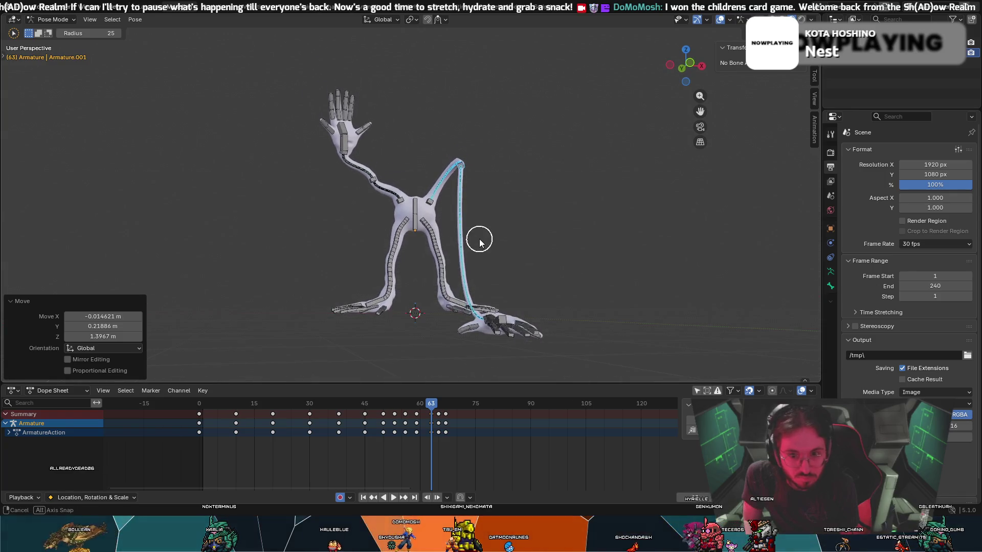
- Replay the reach from frame 32 to 77 and orbit to front and side views, stopping at frame 58
left_click_drag(422, 407, 320, 403)
key("space")
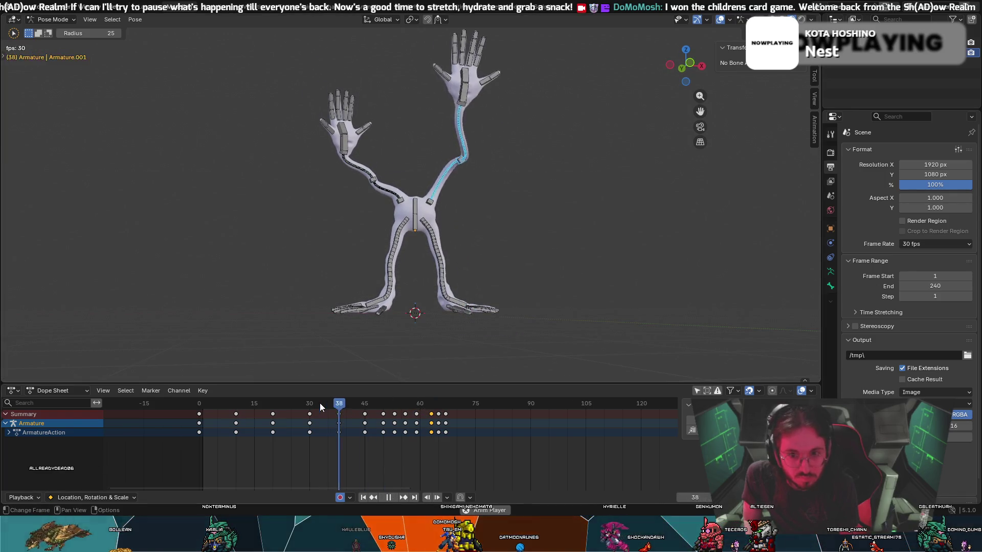
key("space")
mouse_move(525, 295)
middle_mouse_down()
mouse_move(493, 305)
mouse_move(500, 336)
mouse_move(545, 250)
middle_mouse_up()
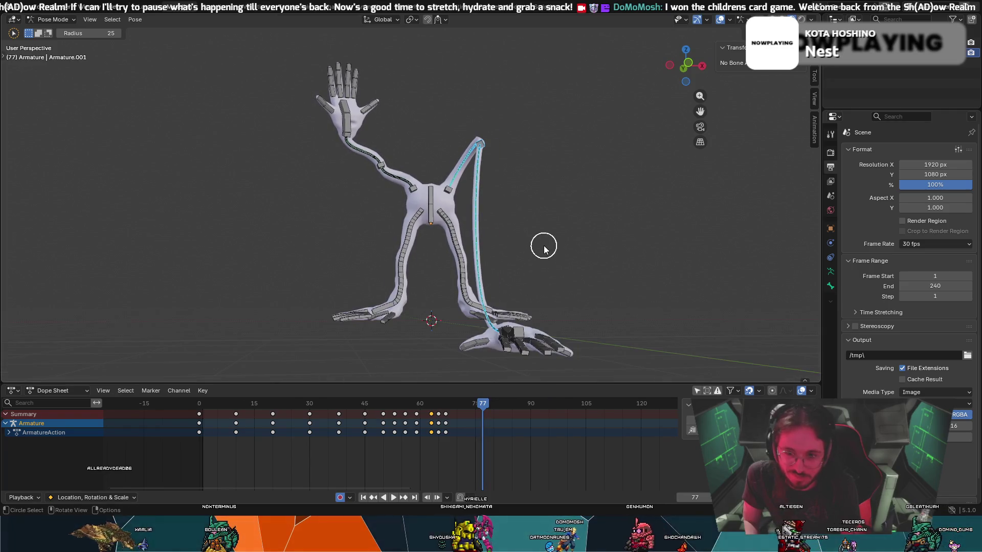
left_click_drag(481, 403, 321, 396)
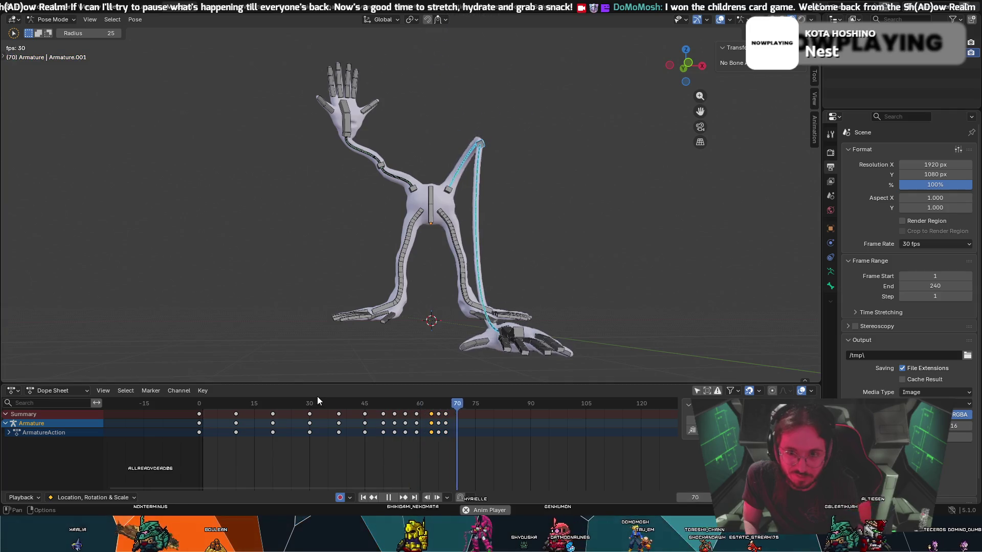
key("space")
mouse_move(462, 405)
left_mouse_down()
mouse_move(367, 400)
mouse_move(431, 422)
left_mouse_up()
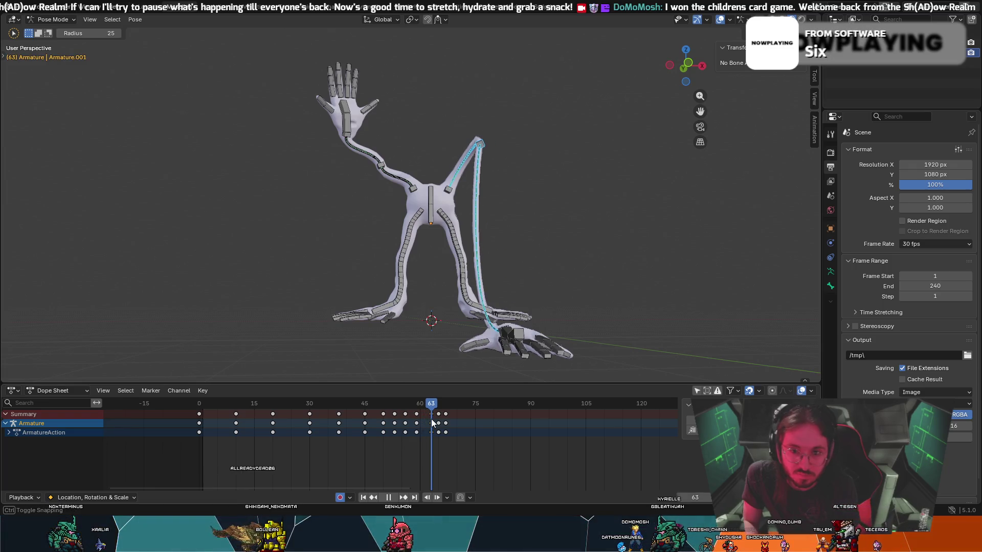
mouse_move(407, 321)
middle_mouse_down()
mouse_move(436, 324)
mouse_move(435, 373)
middle_mouse_up()
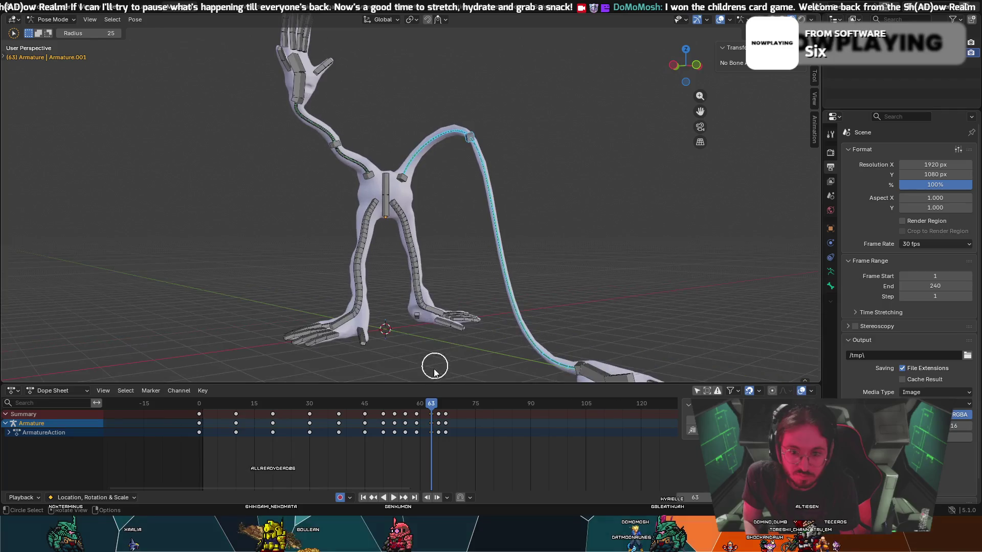
left_click_drag(433, 407, 416, 404)
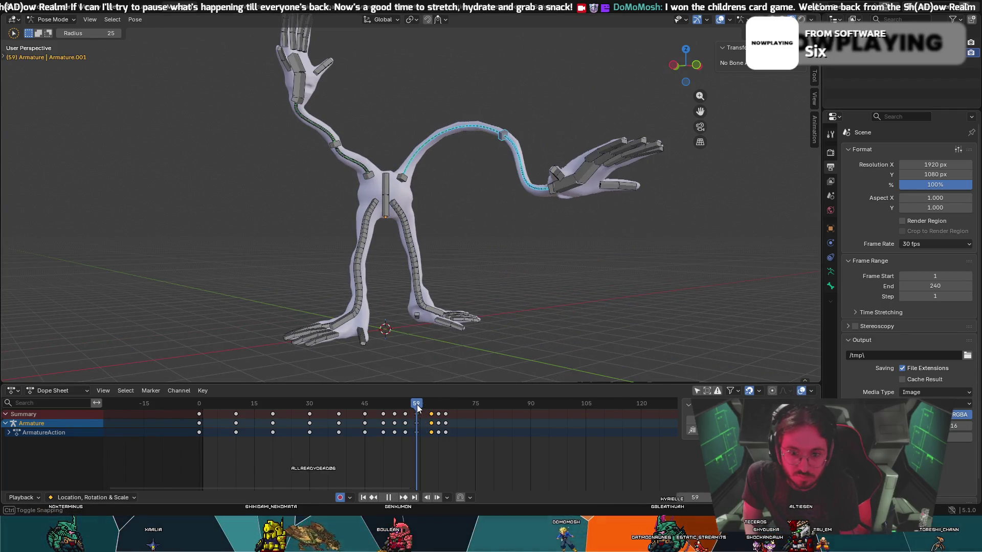
mouse_move(493, 145)
middle_mouse_down()
mouse_move(520, 153)
mouse_move(506, 152)
middle_mouse_up()
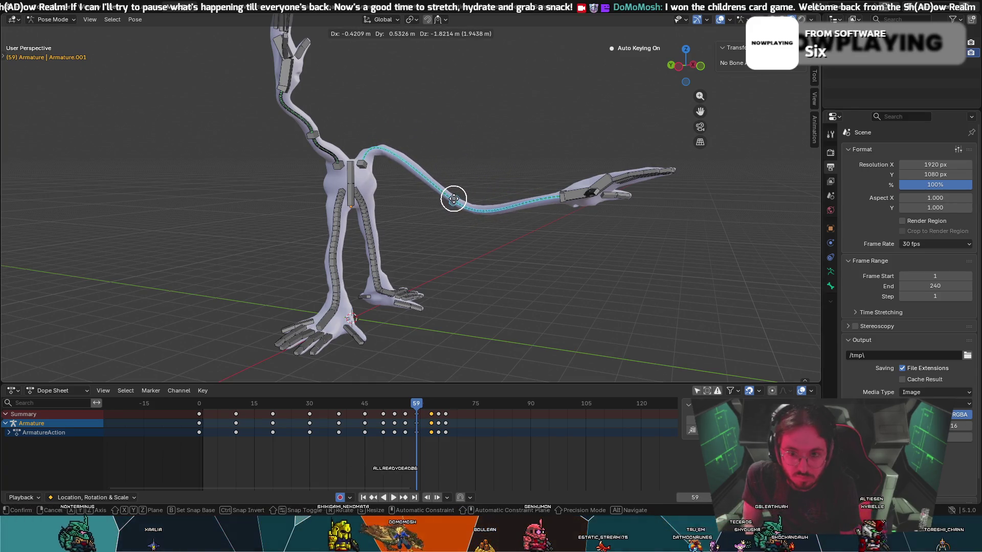
- Confirm the outstretched arm position at frame 59 and play it back
left_click(453, 198)
key("space")
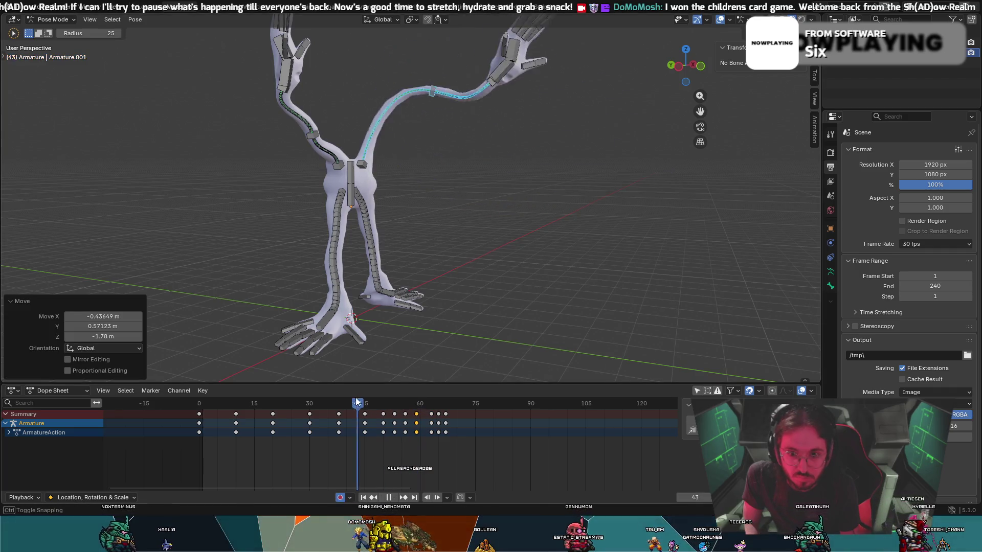
key("space")
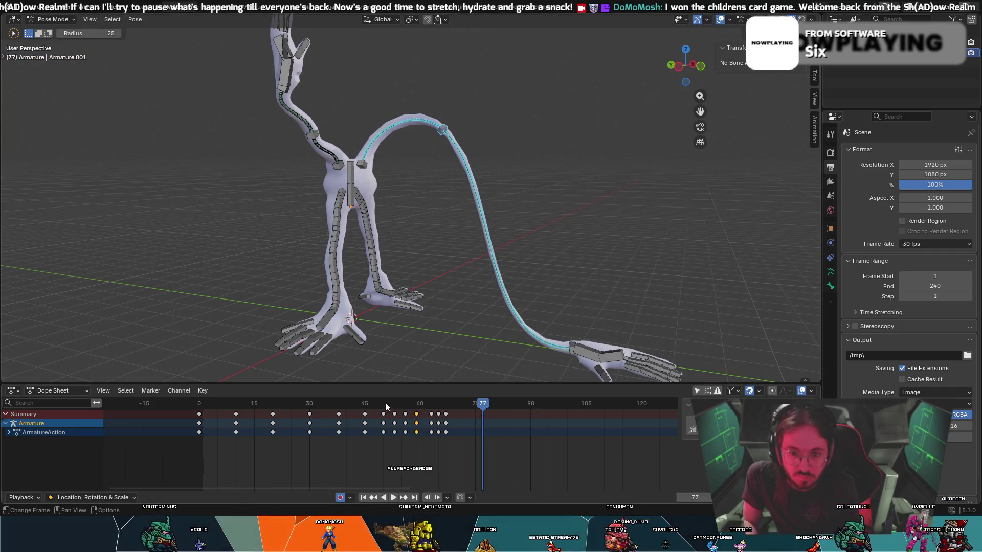
mouse_move(473, 406)
left_mouse_down()
mouse_move(384, 401)
mouse_move(405, 406)
left_mouse_up()
- Move the arm bones about 1.27 m lower into a new pose at frame 56
key("g")
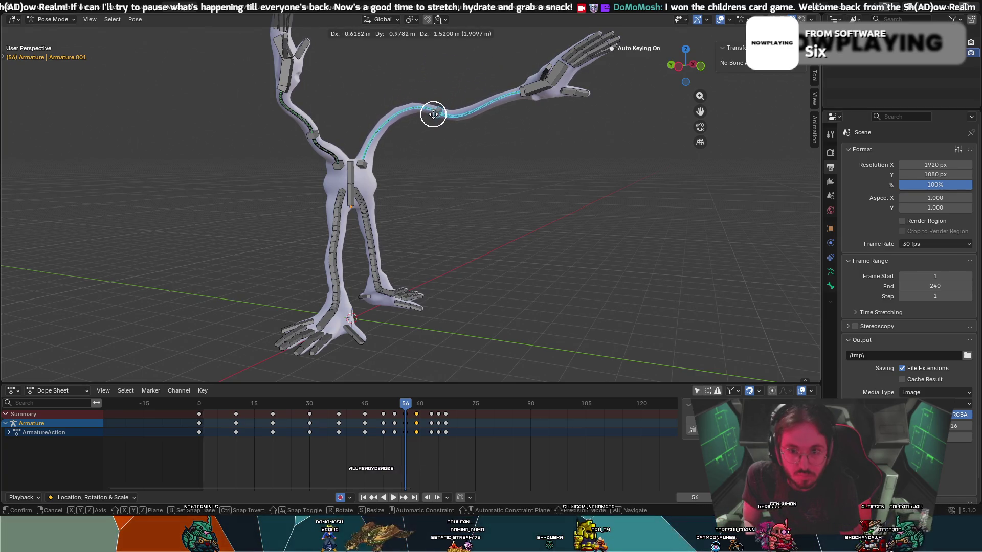
right_click(432, 114)
key("g")
right_click(418, 134)
key("g")
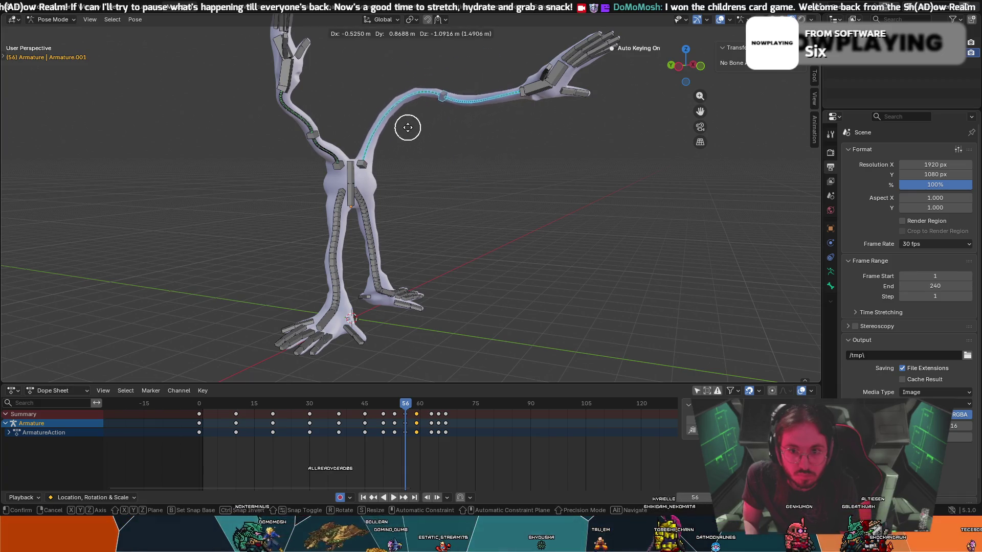
left_click(415, 132)
key("x")
key("z")
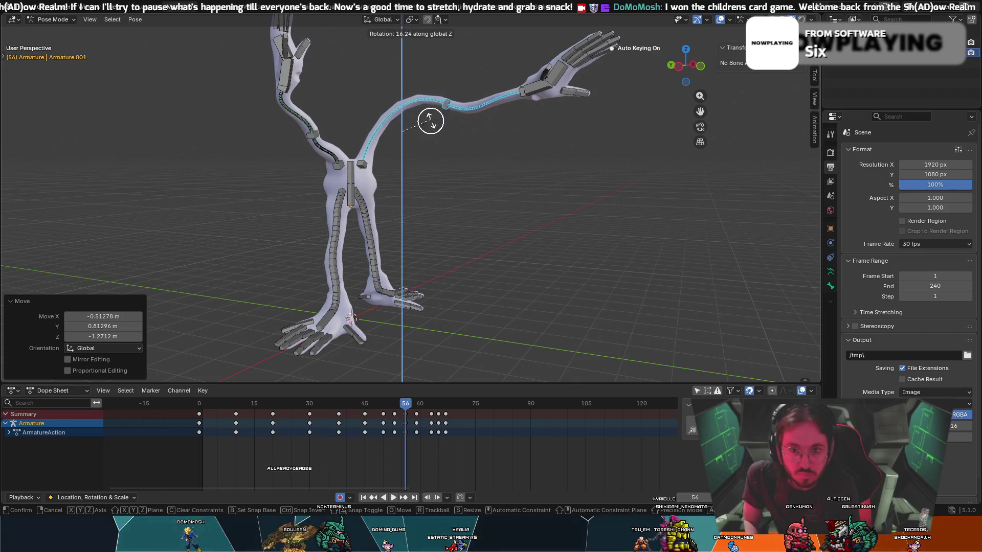
key("Escape")
key("c")
- Rotate the arm bones 84.3° around Y and play from frame 34
key("Escape")
key("r")
key("y")
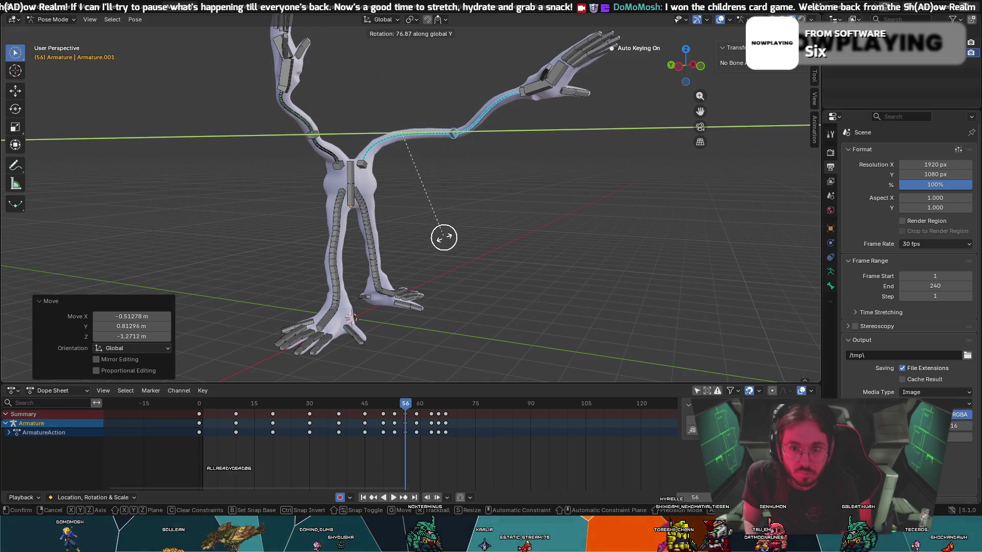
left_click(437, 271)
key("c")
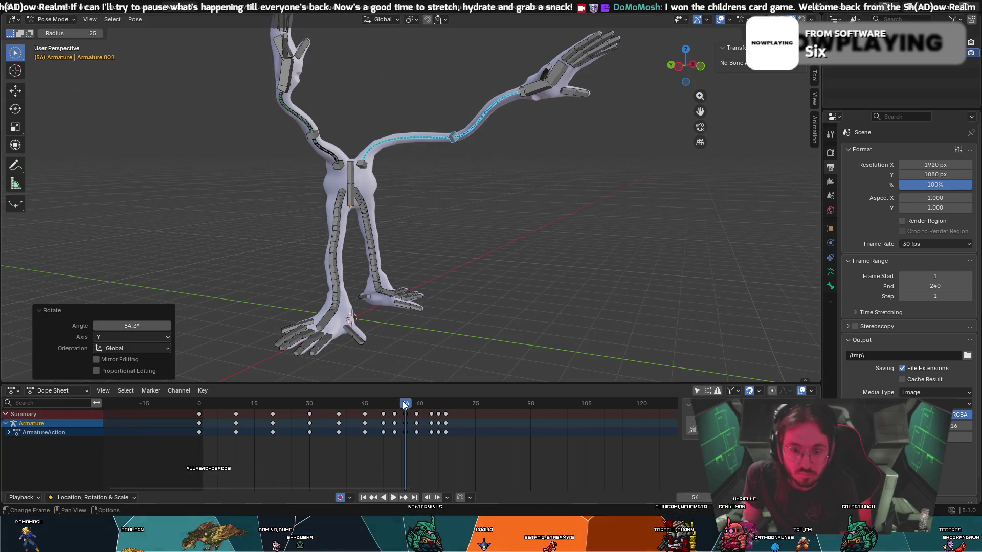
left_click(324, 404)
key("space")
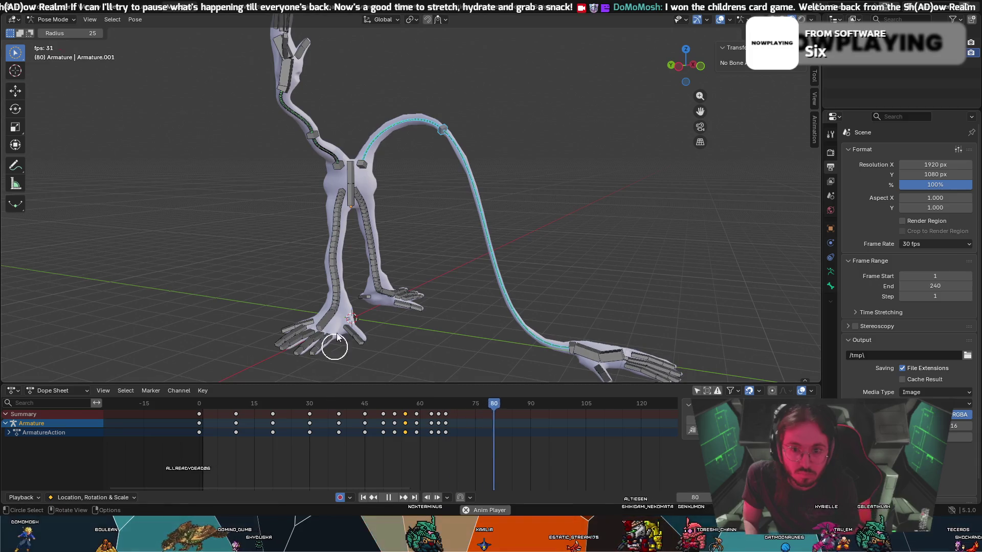
- At frame 59, rotate the bone near the hand -51.9° and play back
mouse_move(535, 412)
left_mouse_down()
mouse_move(376, 412)
mouse_move(414, 424)
left_mouse_up()
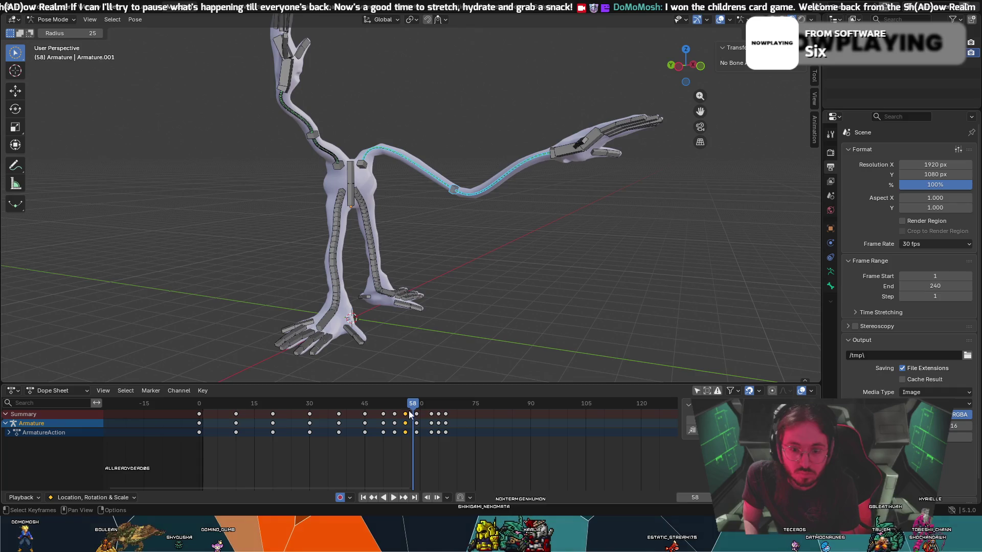
left_click_drag(410, 415, 415, 405)
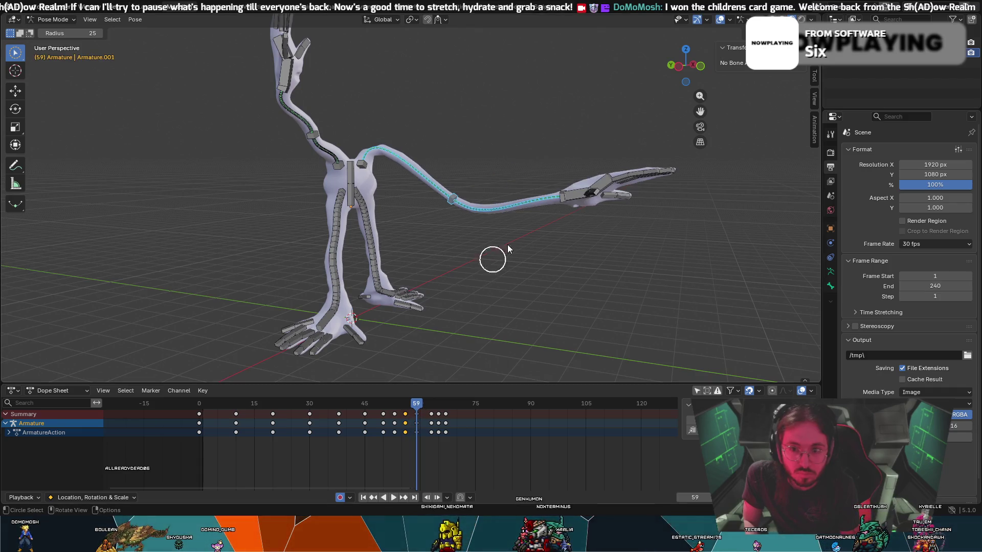
left_click(558, 194)
key("r")
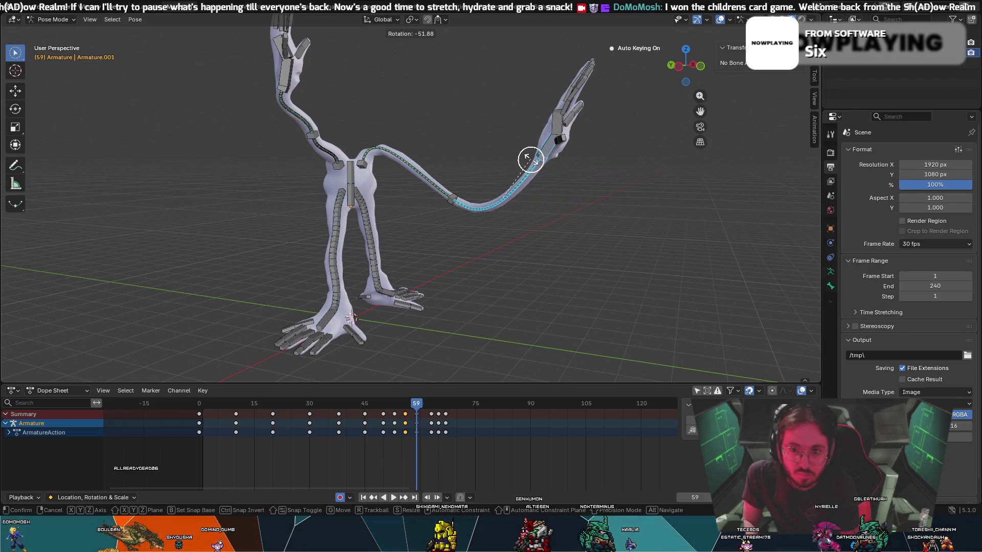
left_click(530, 160)
key("space")
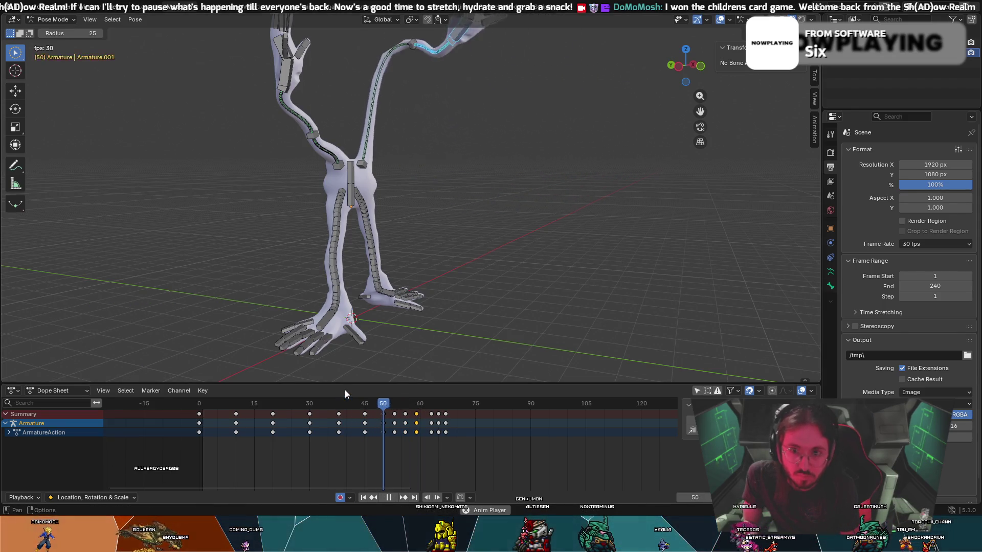
- Compare poses with undo and redo, keeping the straight sideways reach at frame 59
right_click(642, 215)
key("Escape")
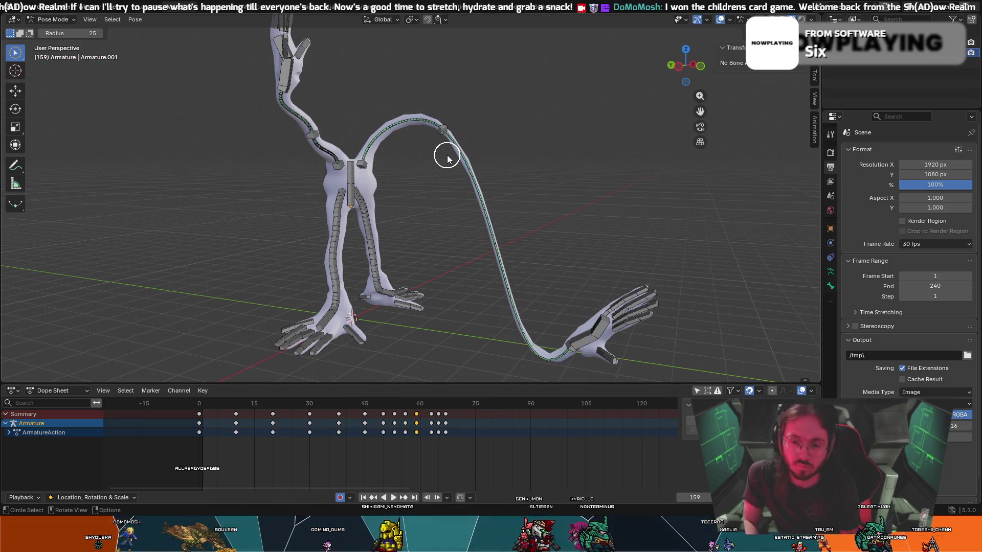
key("Escape")
left_click_drag(409, 404, 417, 406)
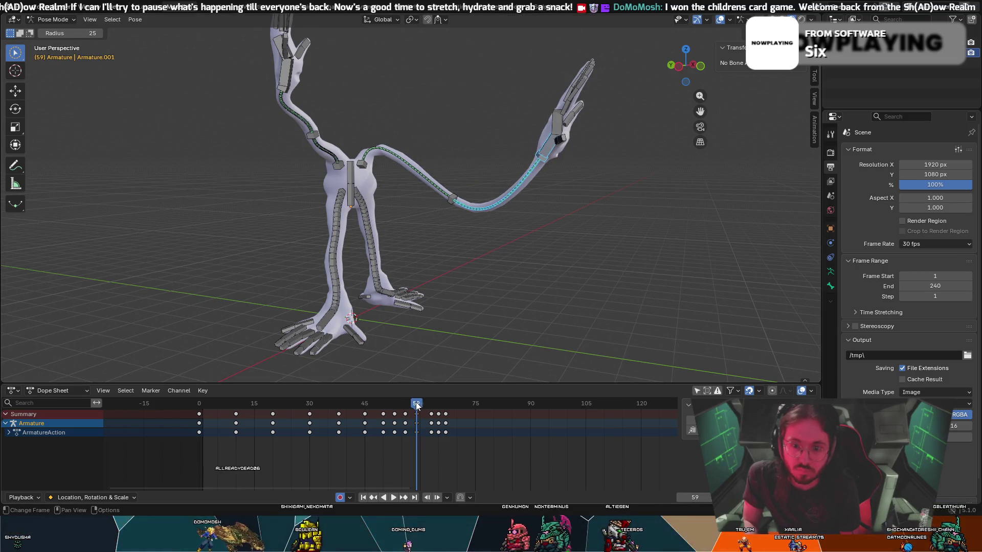
key("ctrl+z")
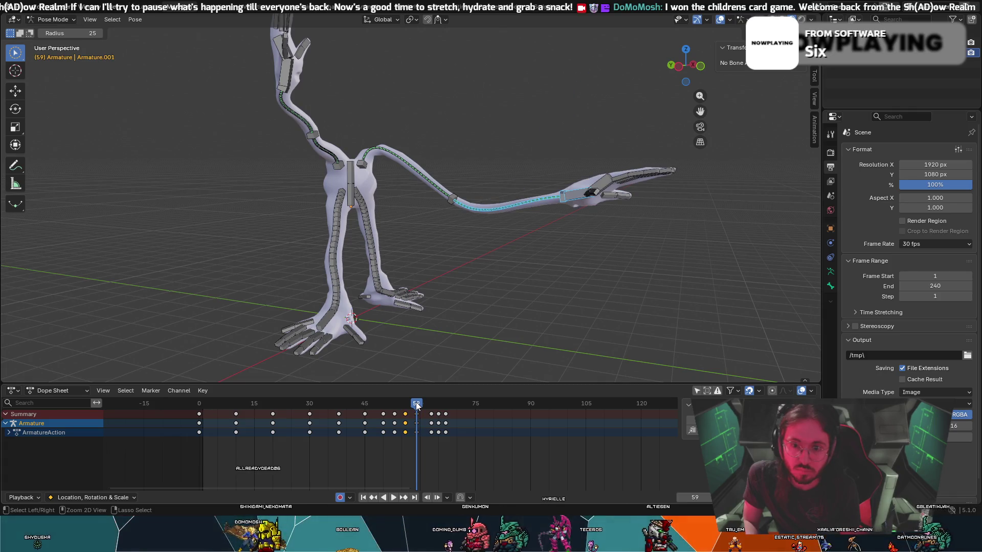
key("ctrl+shift+z")
key("ctrl+z")
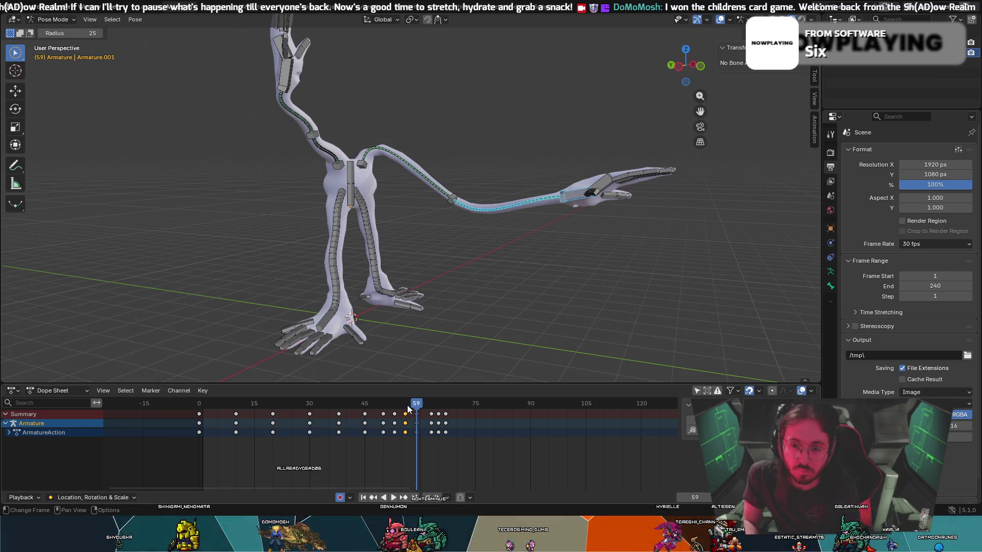
key("space")
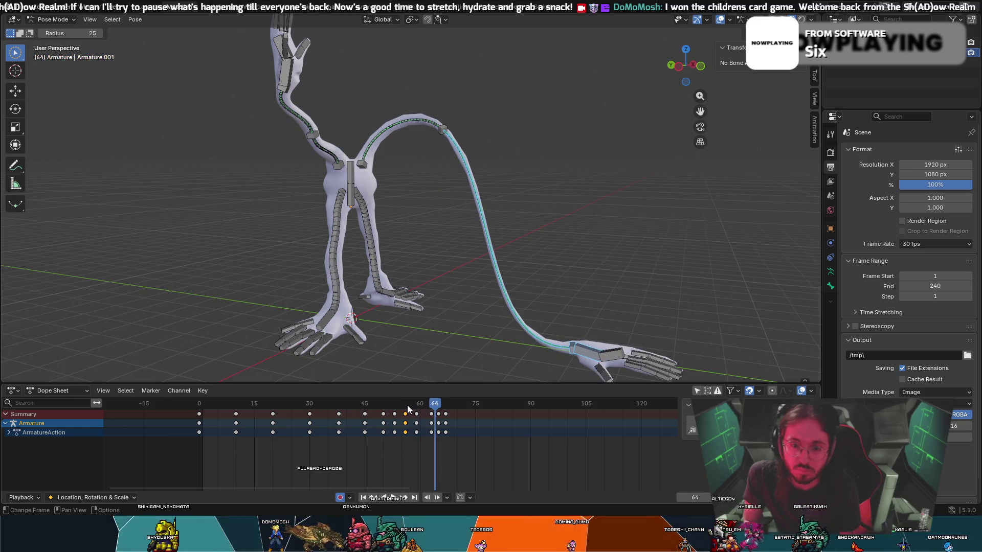
left_click_drag(432, 406, 417, 405)
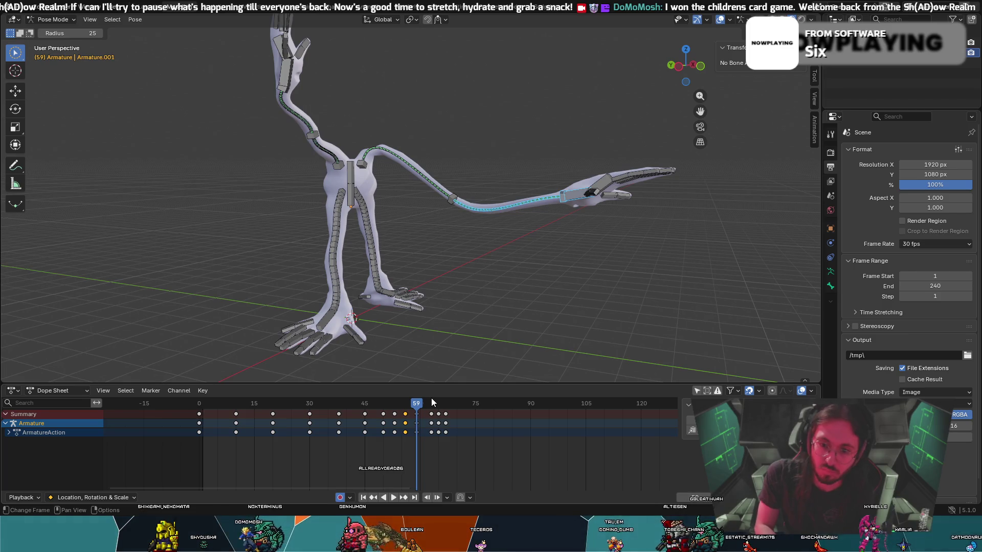
- Key all channels at frame 59, then key Location, Rotation & Scale on all bones
key("i")
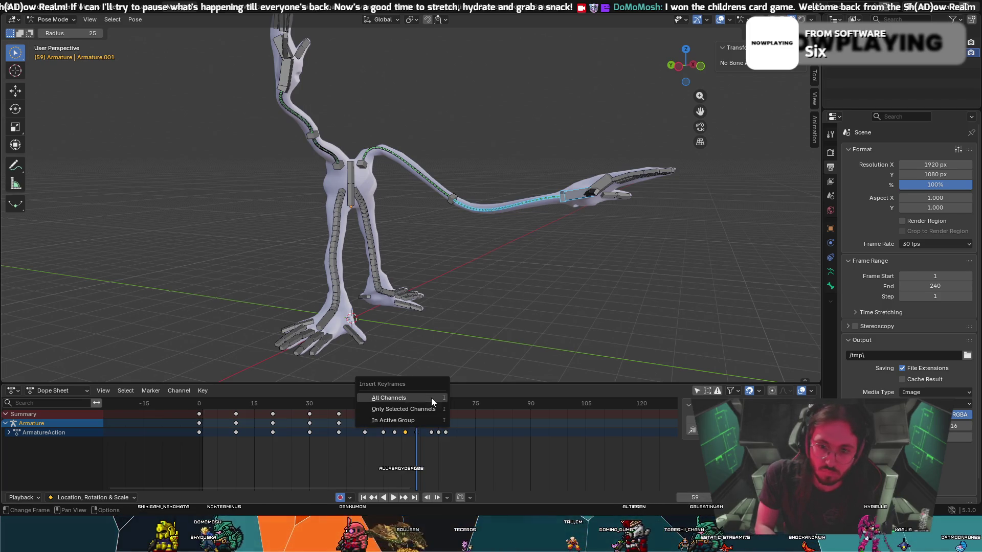
left_click(409, 409)
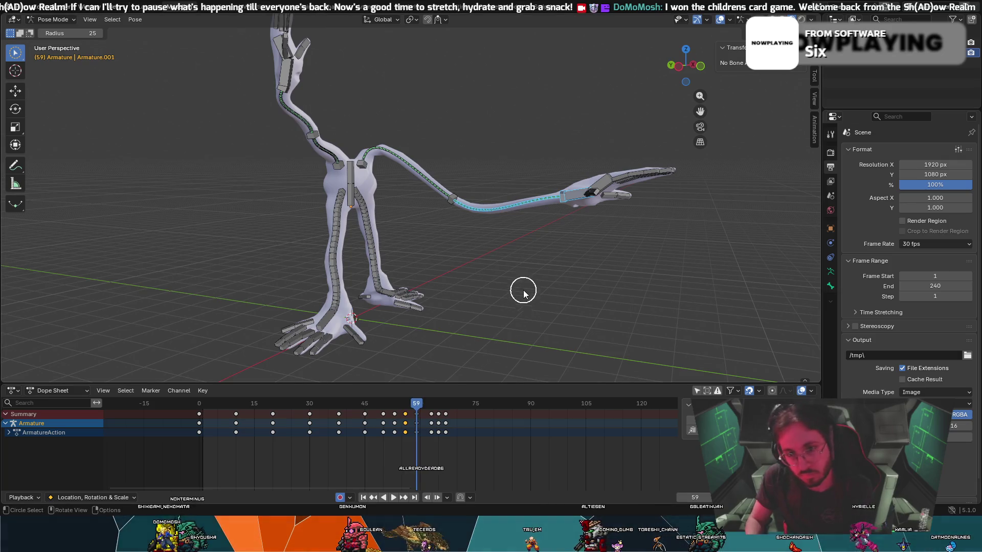
key("a")
key("ctrl+shift+alt+i")
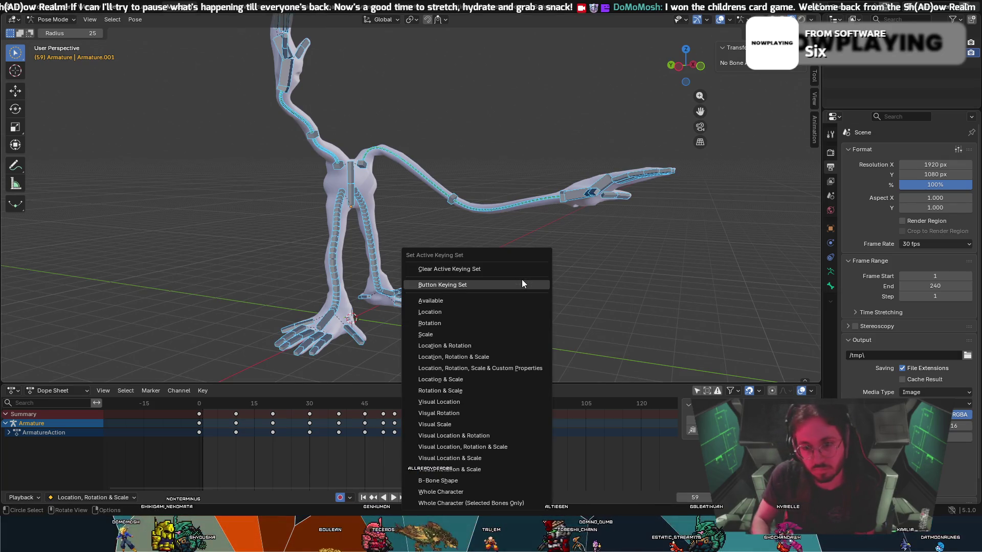
left_click(490, 357)
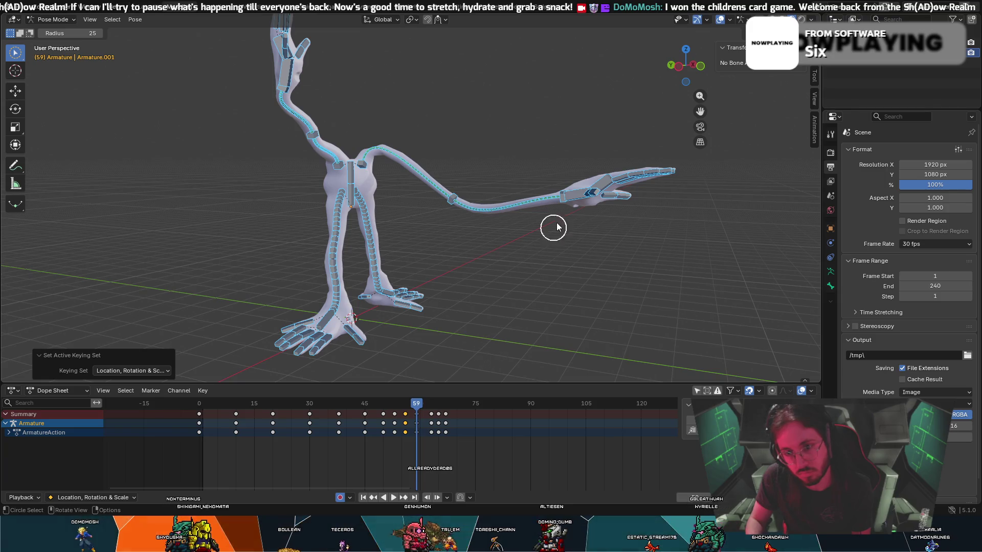
- Bend the hand at the arm's tip upward about -67° at frame 59
left_click(574, 198)
key("r")
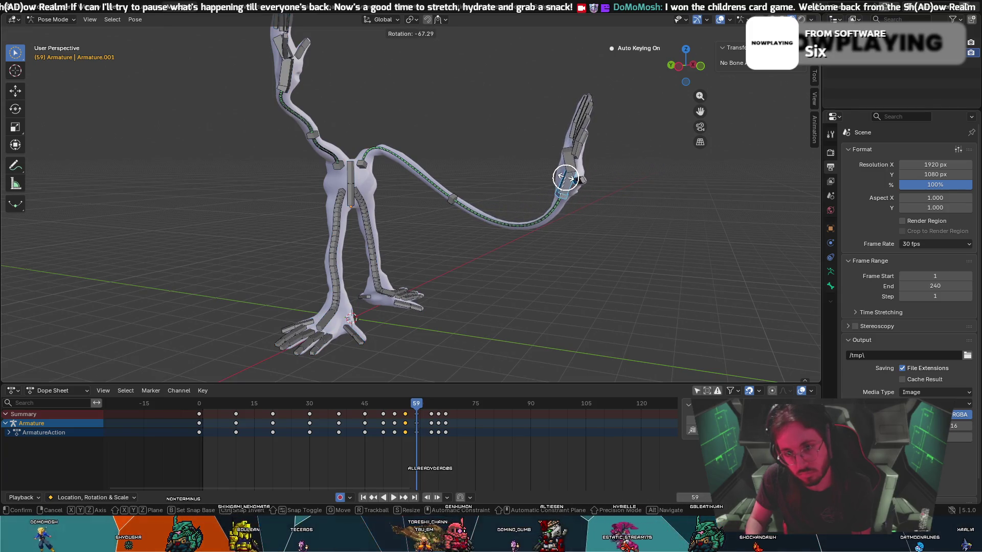
left_click(566, 178)
key("c")
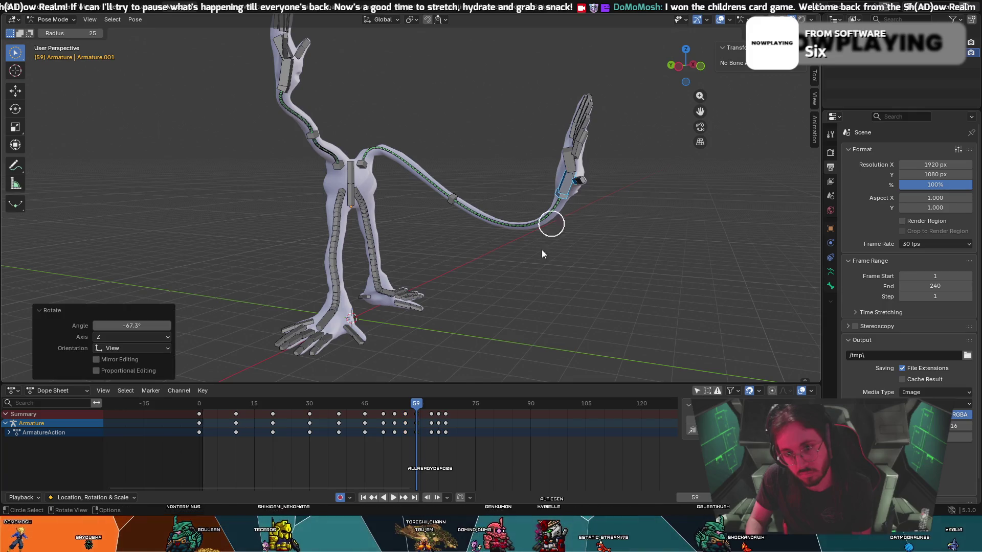
- At frame 63, rotate the hand 57.7° so it lies flat on the ground
left_click_drag(416, 403, 431, 403)
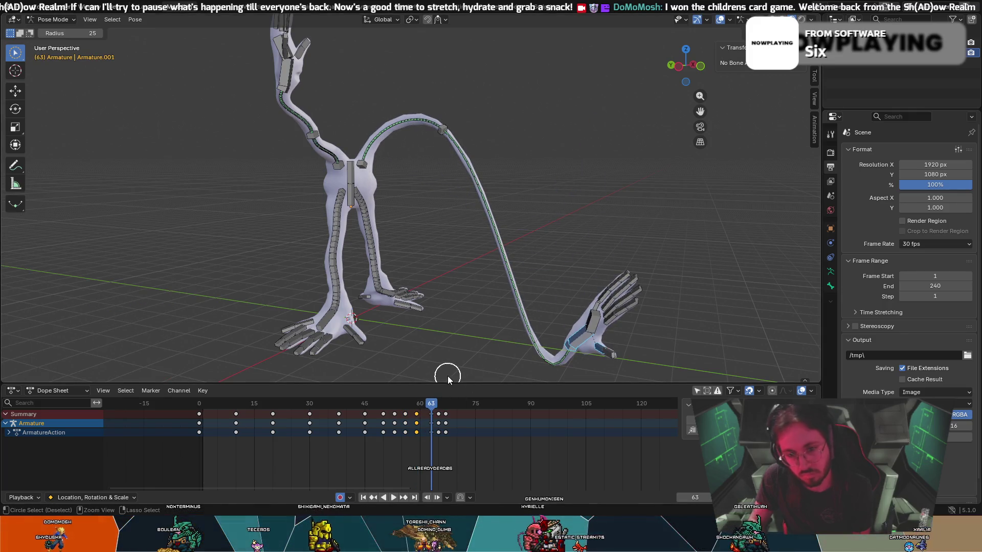
key("Down")
left_click_drag(416, 403, 430, 406)
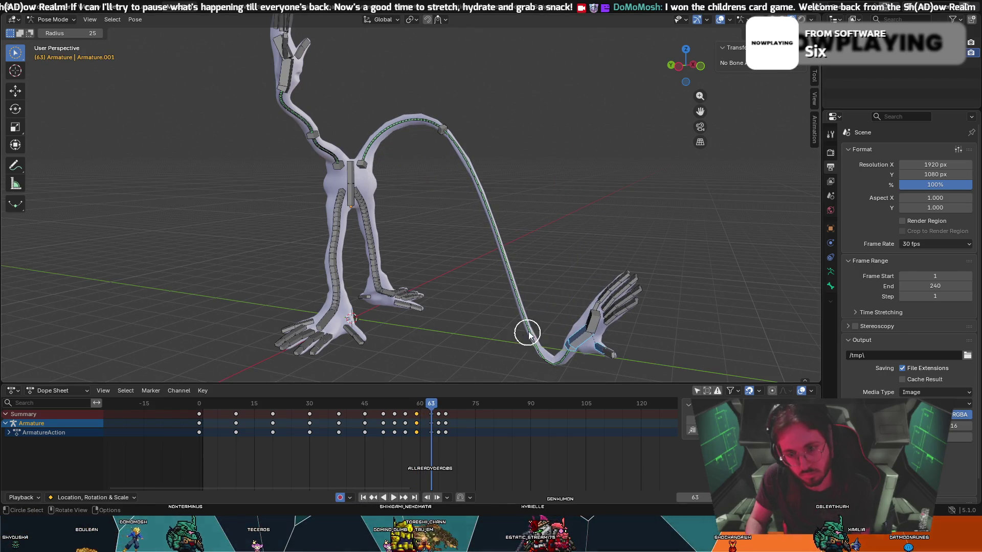
key("r")
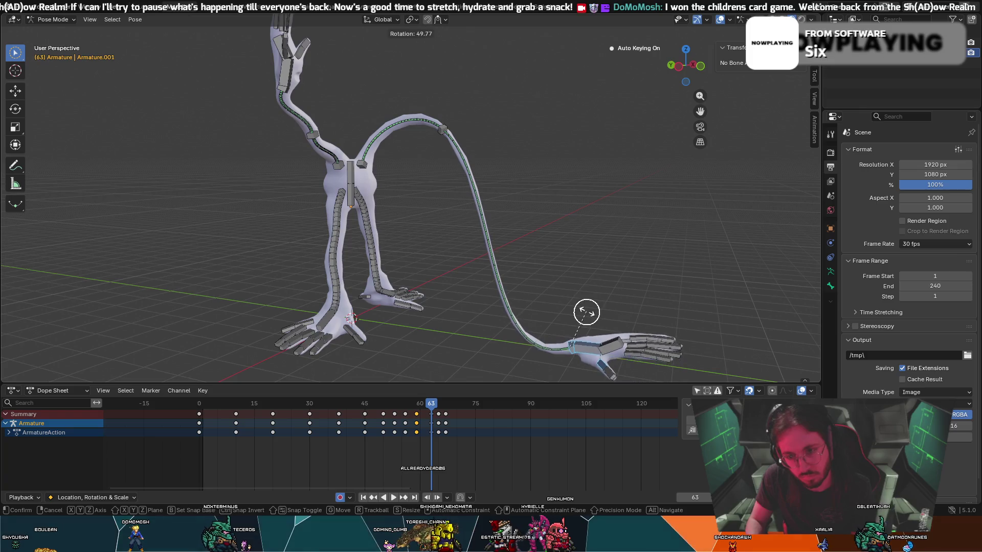
left_click(592, 309)
mouse_move(591, 309)
middle_mouse_down()
mouse_move(577, 322)
mouse_move(539, 324)
mouse_move(494, 296)
middle_mouse_up()
key("r")
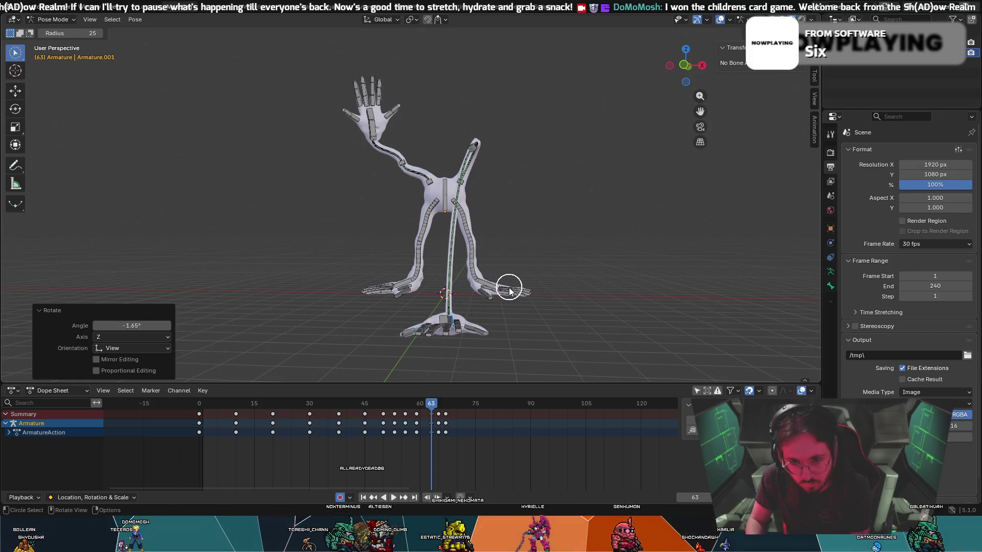
- Shift the frame-63 hand about 0.39 m farther out on the ground and turn it -14.2°
key("r")
key("x")
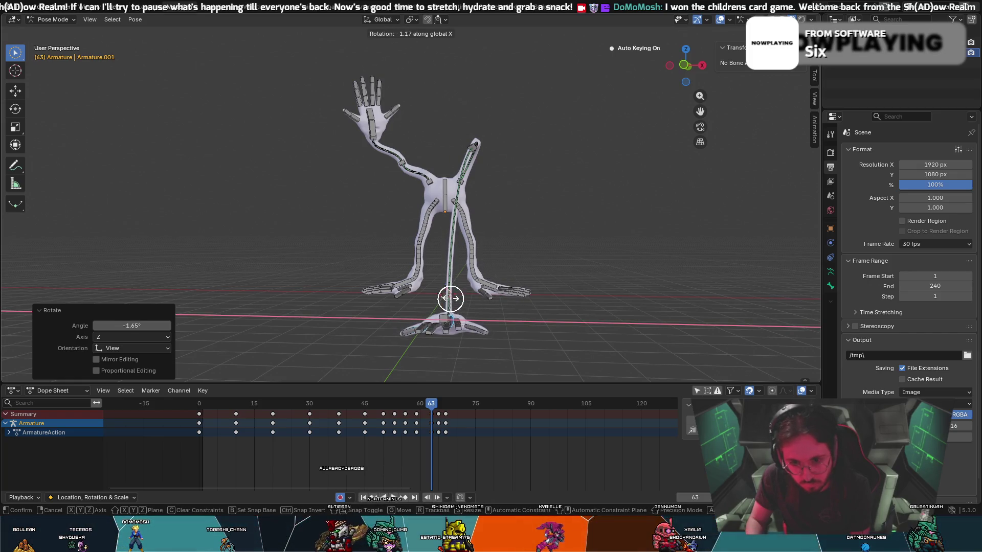
right_click(451, 307)
right_click(451, 299)
key("w")
mouse_move(451, 300)
middle_mouse_down()
mouse_move(438, 292)
mouse_move(326, 303)
middle_mouse_up()
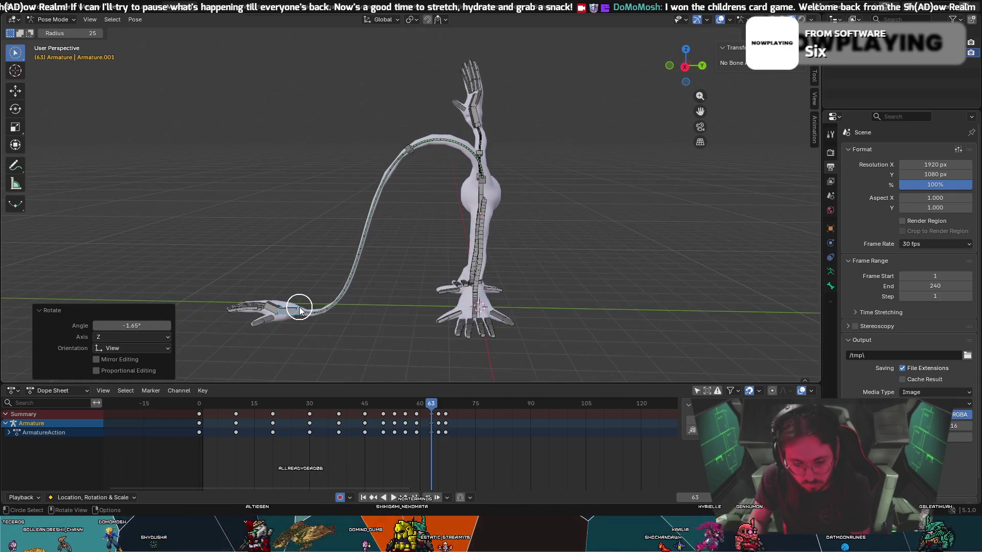
key("g")
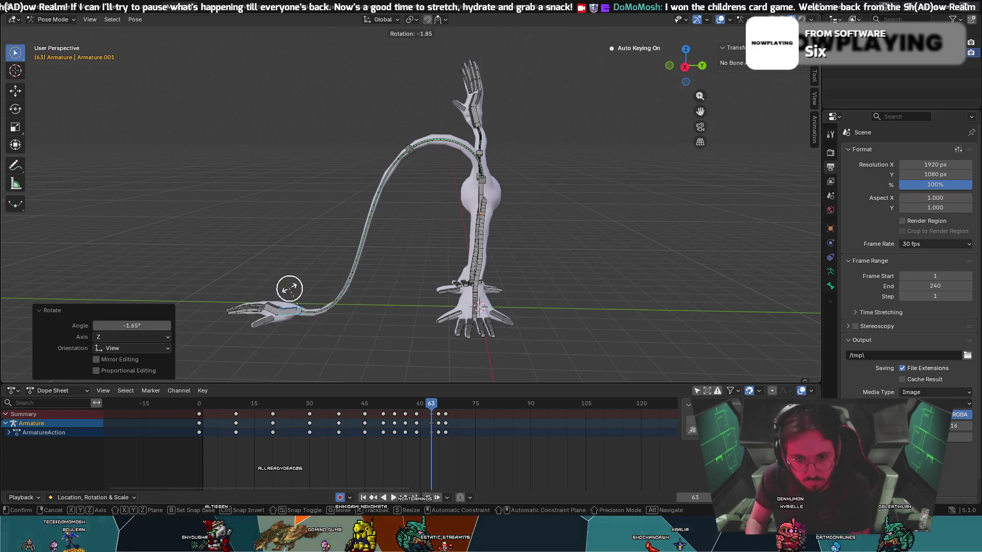
key("r")
left_click(275, 280)
mouse_move(275, 279)
middle_mouse_down()
mouse_move(395, 269)
mouse_move(265, 265)
middle_mouse_up()
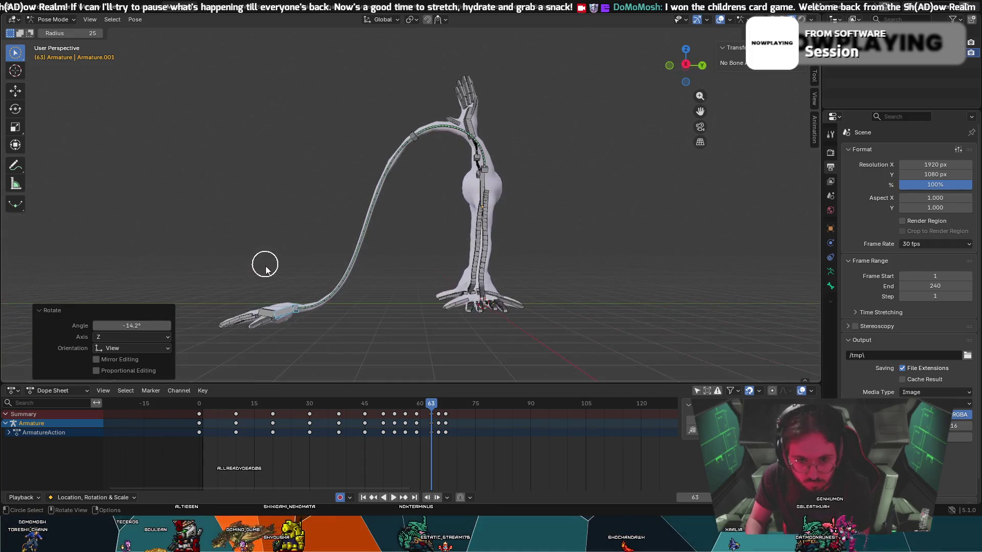
left_click(294, 272)
- Scrub back to around frame 51 and play the animation to review the reach
middle_click_drag(292, 274, 420, 310)
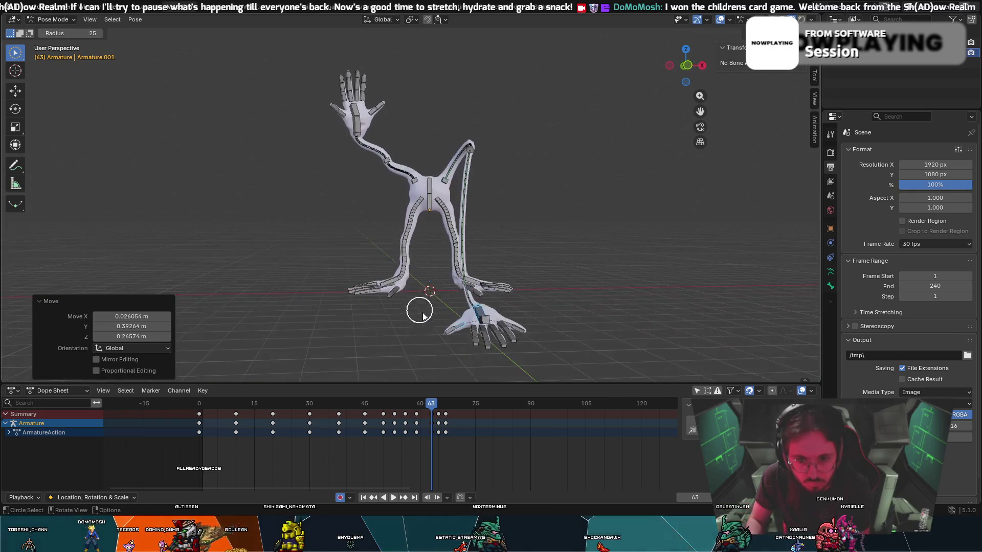
left_click_drag(443, 409, 387, 406)
key("space")
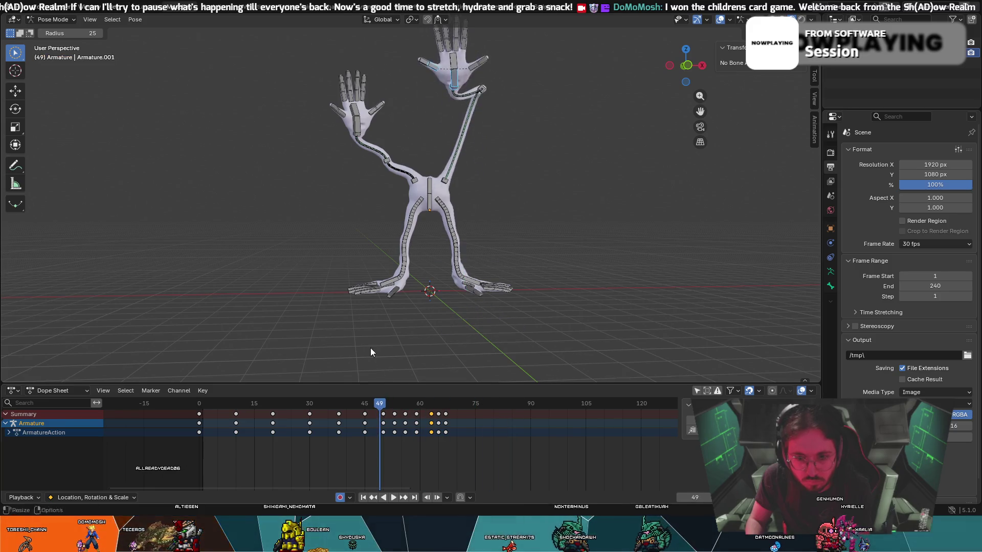
- Orbit and scrub between frames 53 and 64 to inspect the reaching arm
middle_click_drag(370, 348, 441, 284)
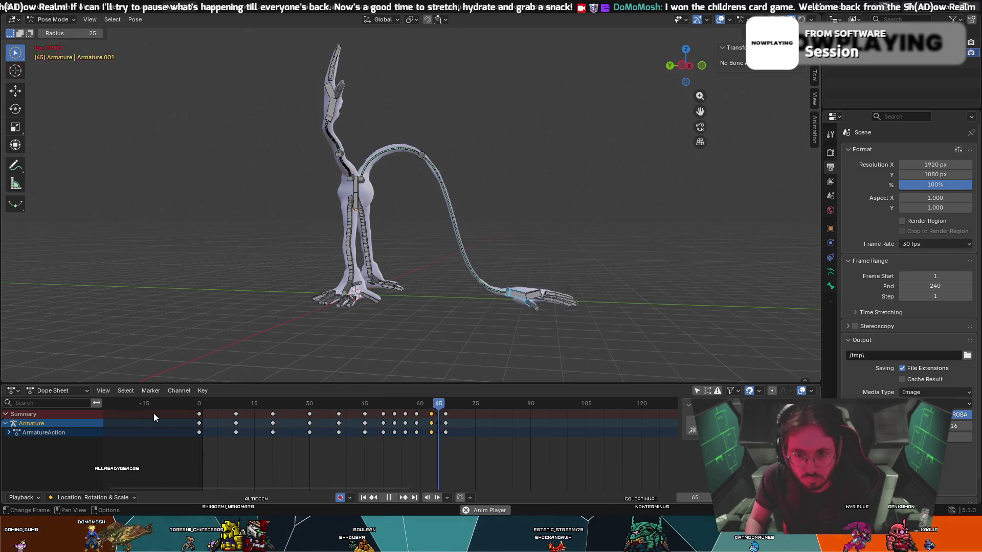
mouse_move(429, 411)
left_mouse_down()
mouse_move(344, 418)
mouse_move(411, 435)
mouse_move(436, 446)
mouse_move(398, 443)
mouse_move(430, 452)
left_mouse_up()
left_click_drag(434, 452, 434, 452)
mouse_move(432, 405)
left_mouse_down()
mouse_move(416, 406)
mouse_move(430, 409)
left_mouse_up()
- Move the arm's end bone to the right and reposition the upper arm bone
key("g")
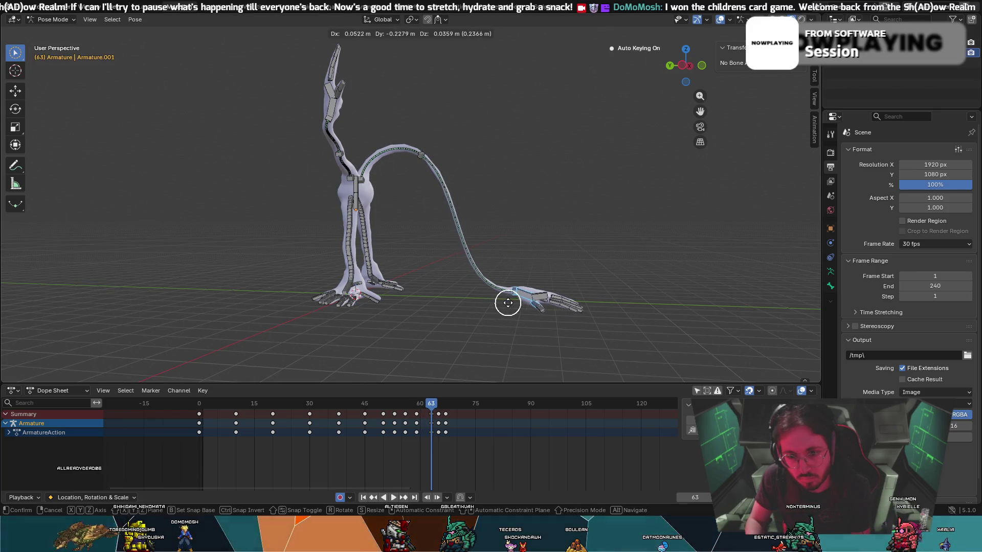
left_click(529, 303)
left_click(443, 174)
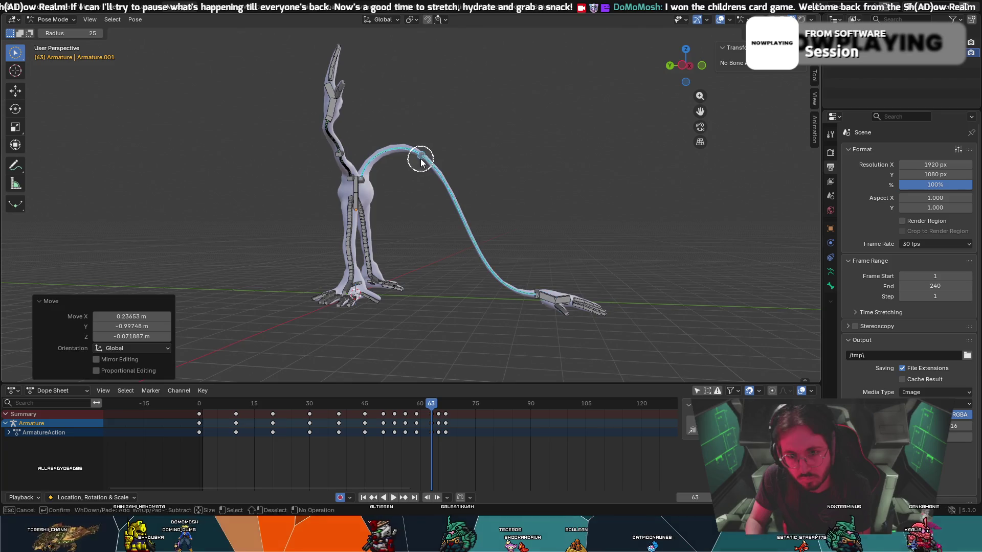
key("g")
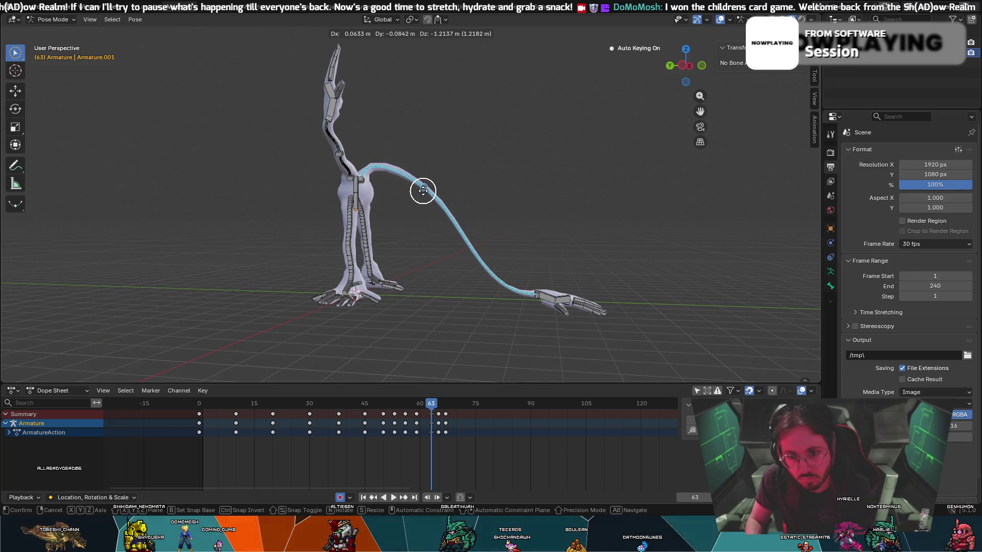
left_click(426, 191)
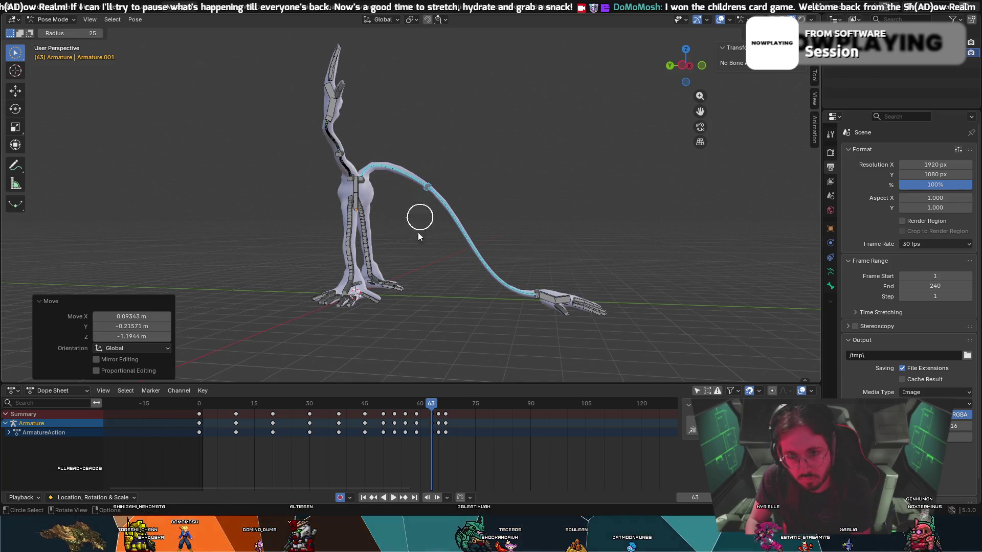
- Replay the animation from the start several times to review the reach
key("space")
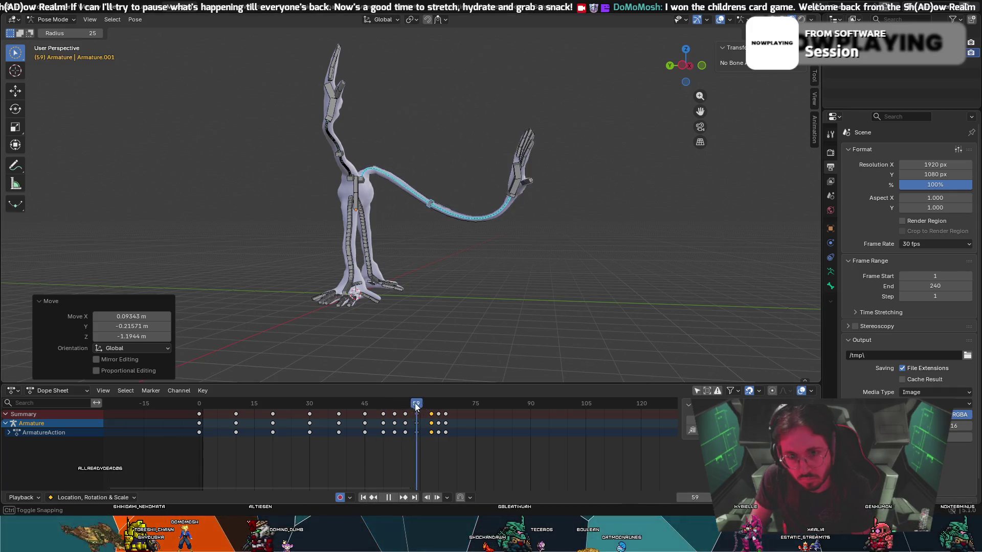
left_click(319, 402)
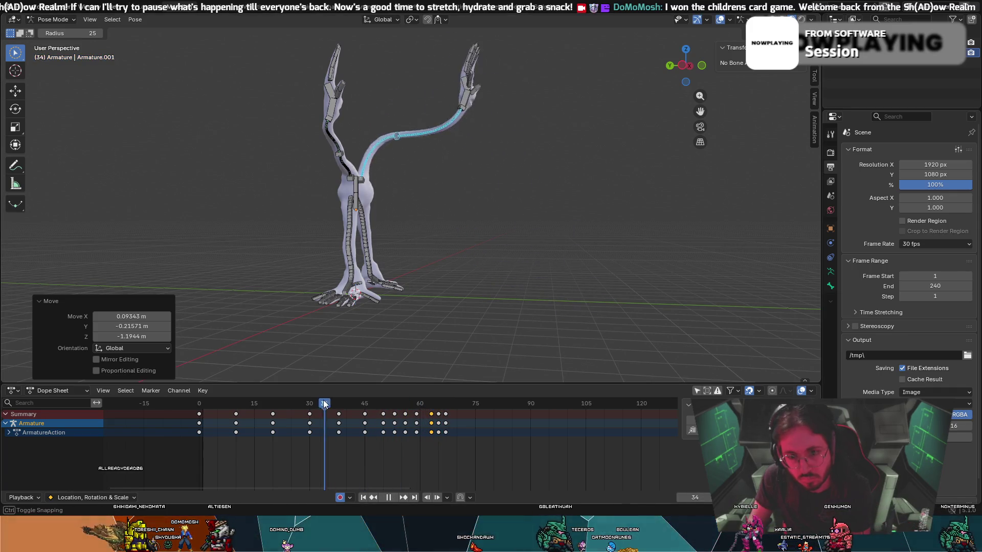
key("space")
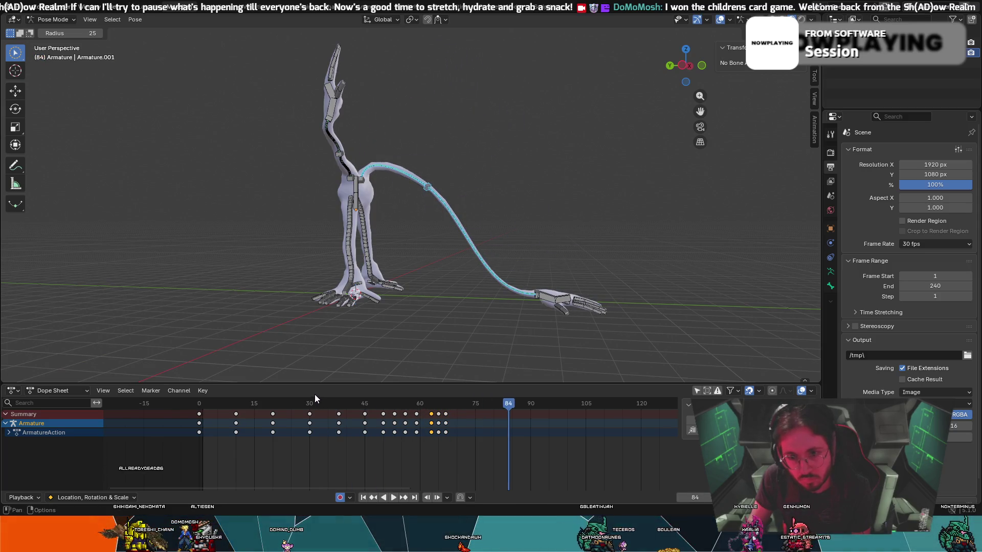
left_click_drag(470, 403, 180, 412)
middle_click_drag(486, 286, 318, 290)
key("space")
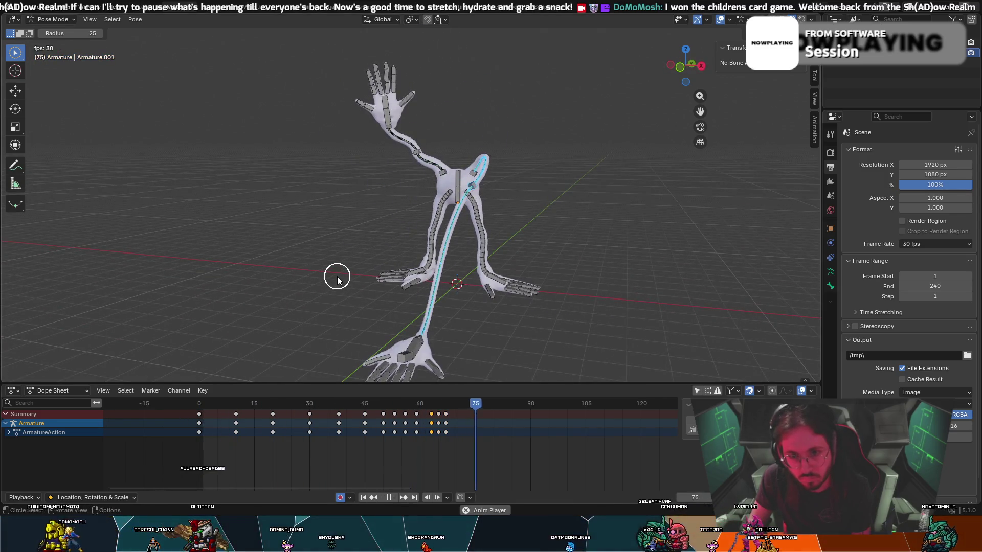
mouse_move(348, 271)
middle_mouse_down()
mouse_move(357, 261)
mouse_move(392, 264)
middle_mouse_up()
left_click_drag(500, 413, 168, 441)
key("space")
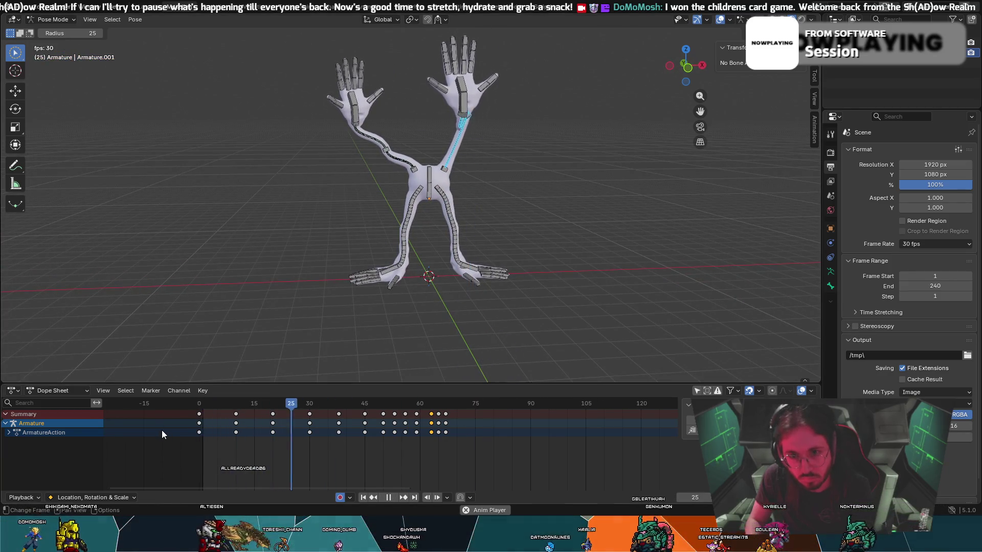
key("space")
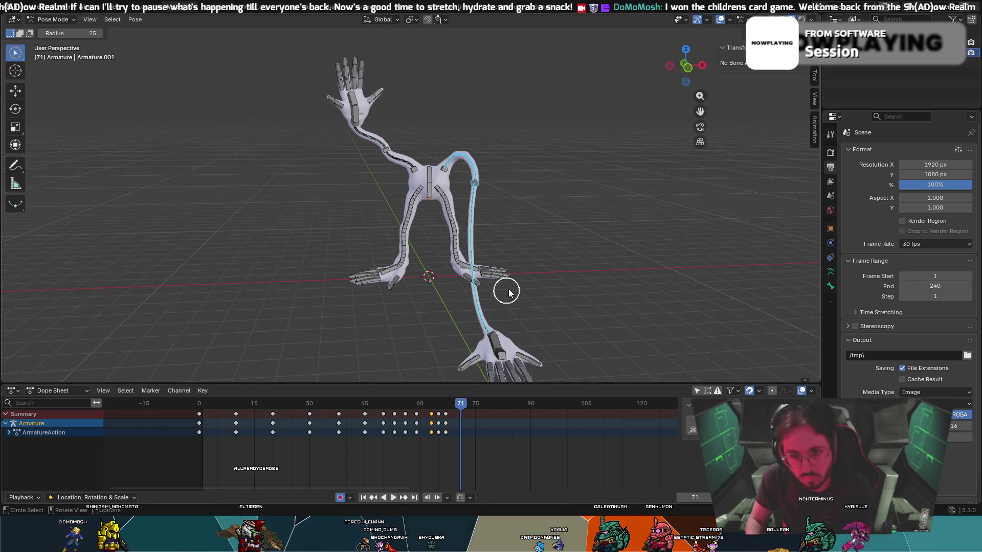
mouse_move(474, 416)
left_mouse_down()
mouse_move(364, 410)
mouse_move(430, 434)
left_mouse_up()
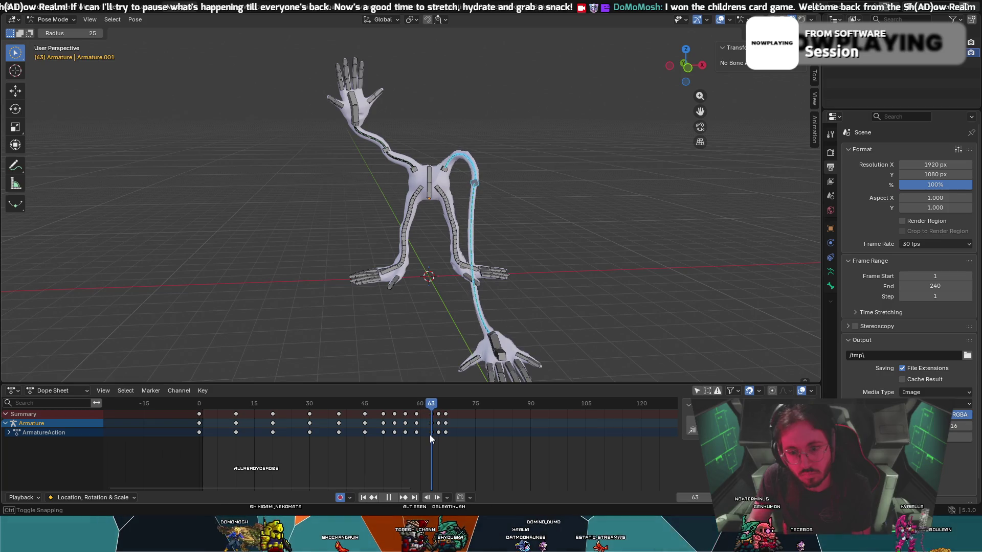
- Turn the reaching hand 11.6° about global Z and shift it outward to the right
key("g")
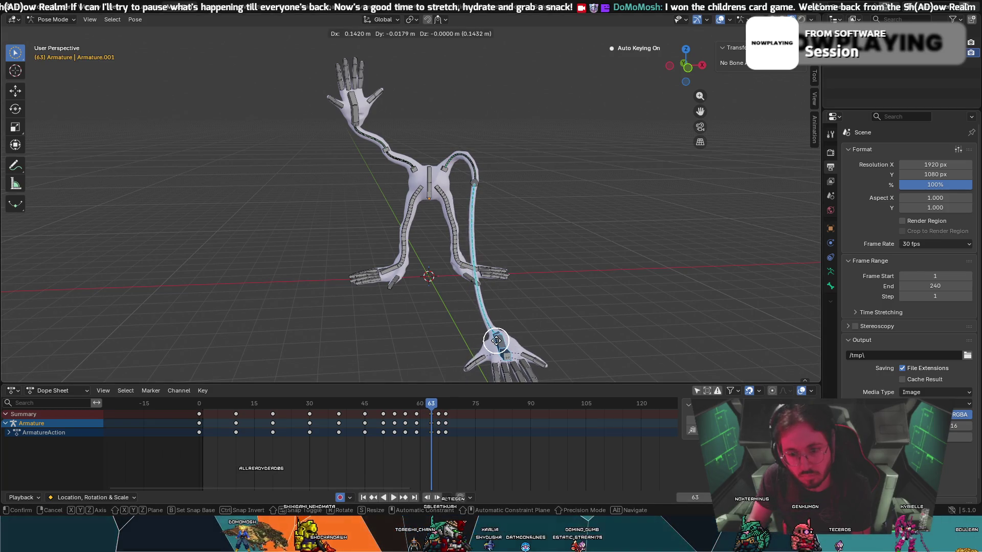
key("r")
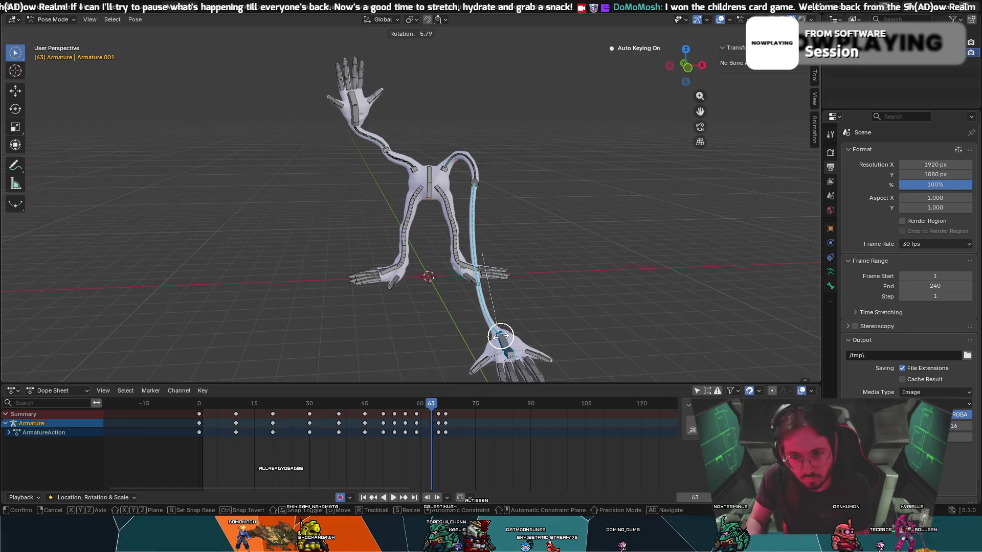
left_click(495, 342)
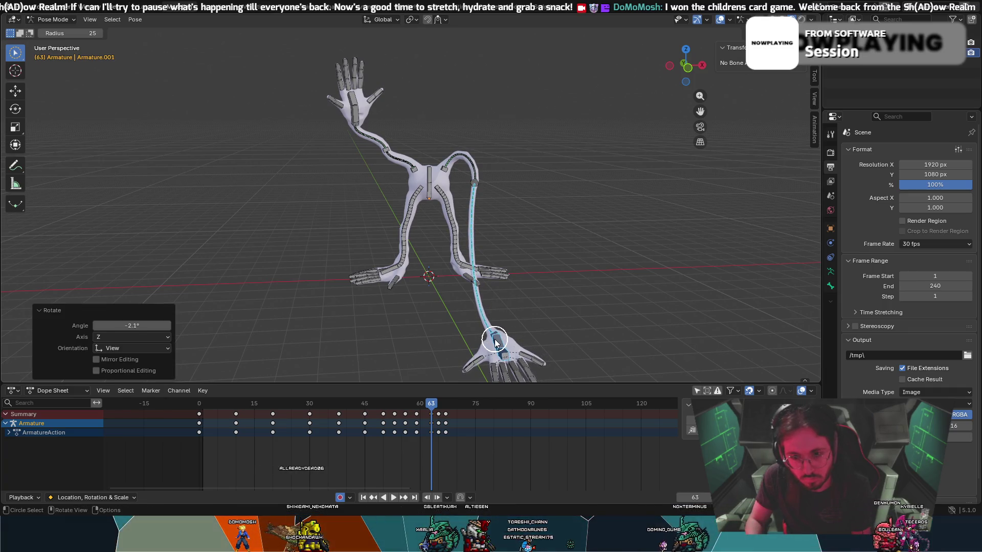
left_click(498, 342)
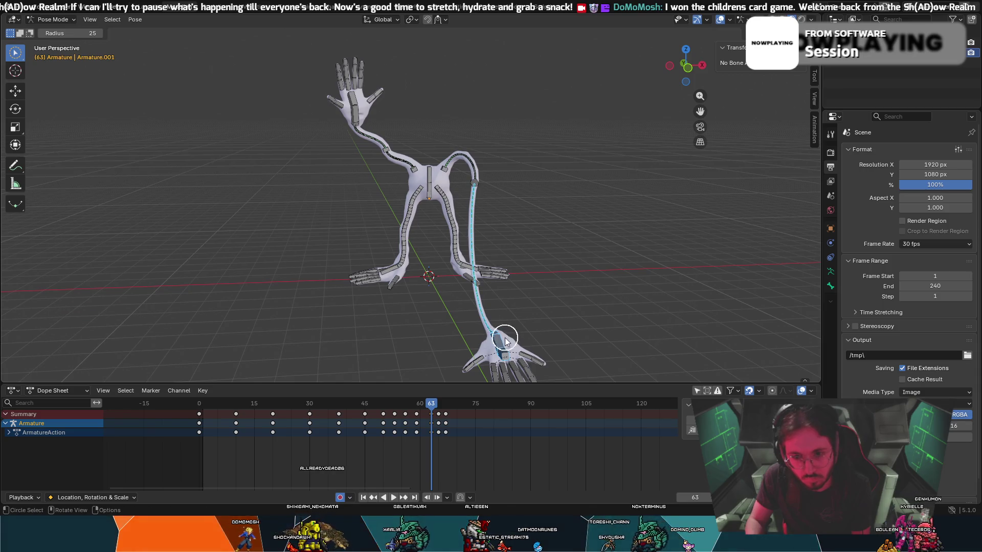
key("r")
key("x")
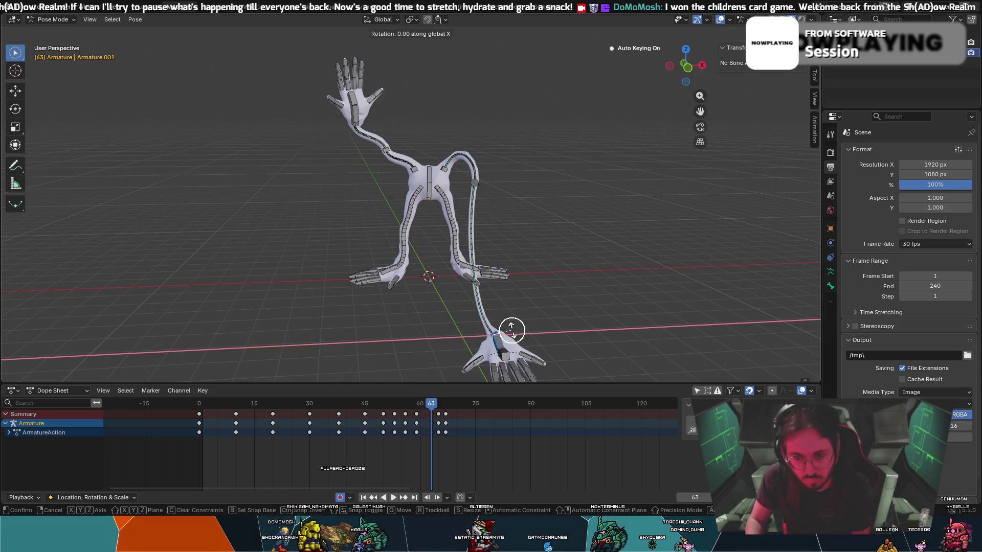
key("z")
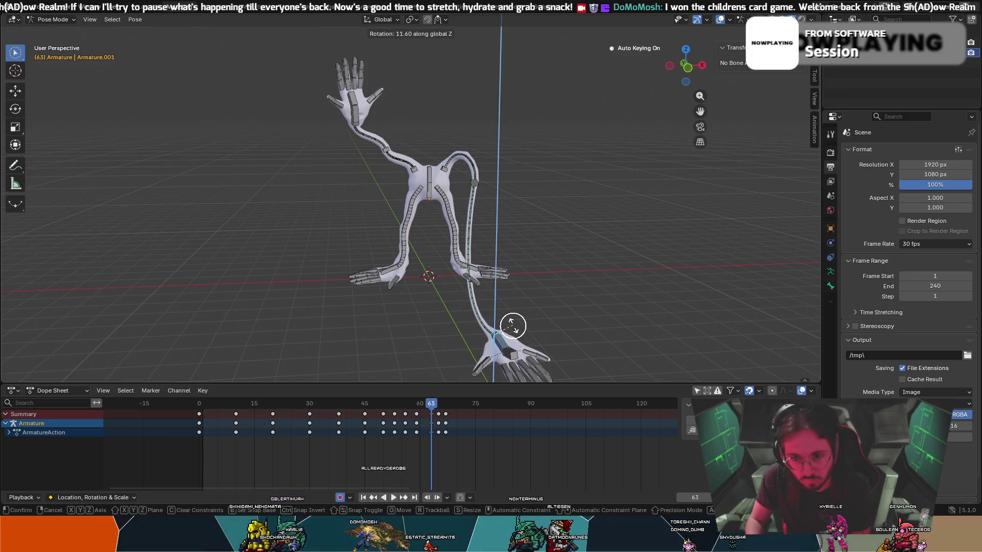
left_click(511, 329)
key("g")
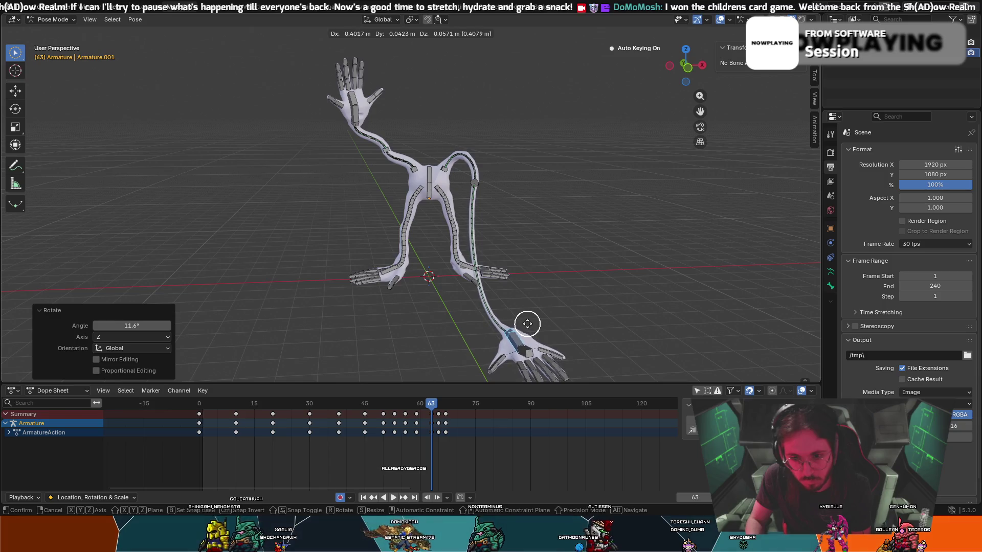
left_click(526, 329)
key("c")
- Replay the motion, then shift the frame-63 hand left and compare it with frame 59
left_click_drag(439, 402, 286, 400)
key("space")
key("space")
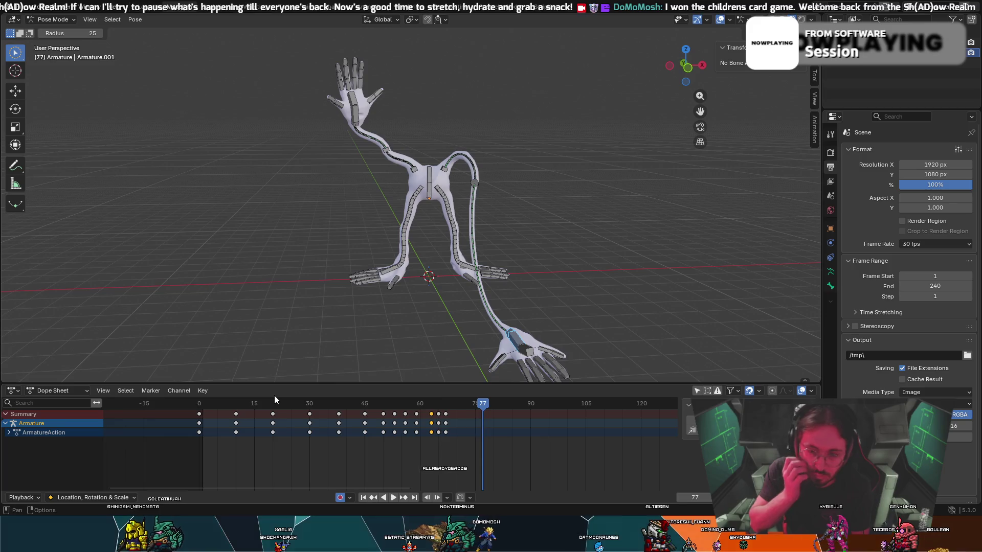
mouse_move(482, 401)
left_mouse_down()
mouse_move(398, 409)
mouse_move(430, 435)
left_mouse_up()
key("g")
left_click(513, 367)
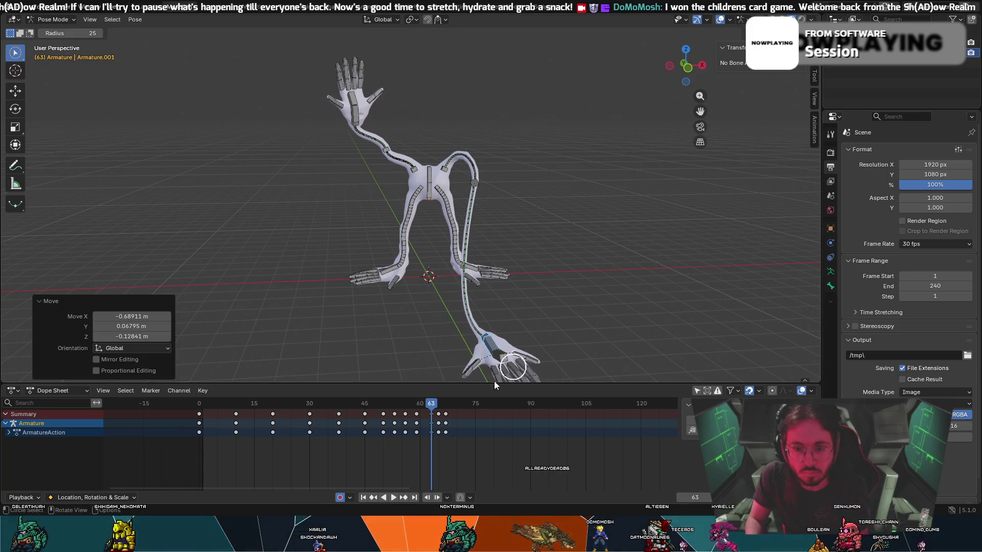
left_click_drag(430, 406, 416, 404)
mouse_move(452, 369)
middle_mouse_down()
mouse_move(474, 335)
mouse_move(410, 346)
mouse_move(431, 368)
mouse_move(430, 28)
mouse_move(496, 33)
mouse_move(520, 42)
mouse_move(514, 57)
middle_mouse_up()
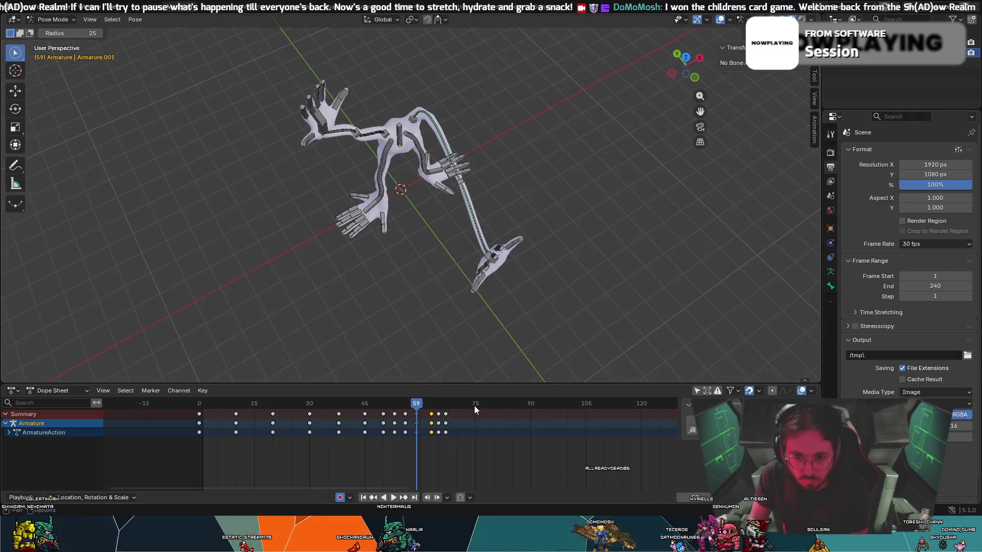
- Turn the hand -12.6° about global Z and move it down and to the left
key("space")
left_click_drag(418, 404, 432, 405)
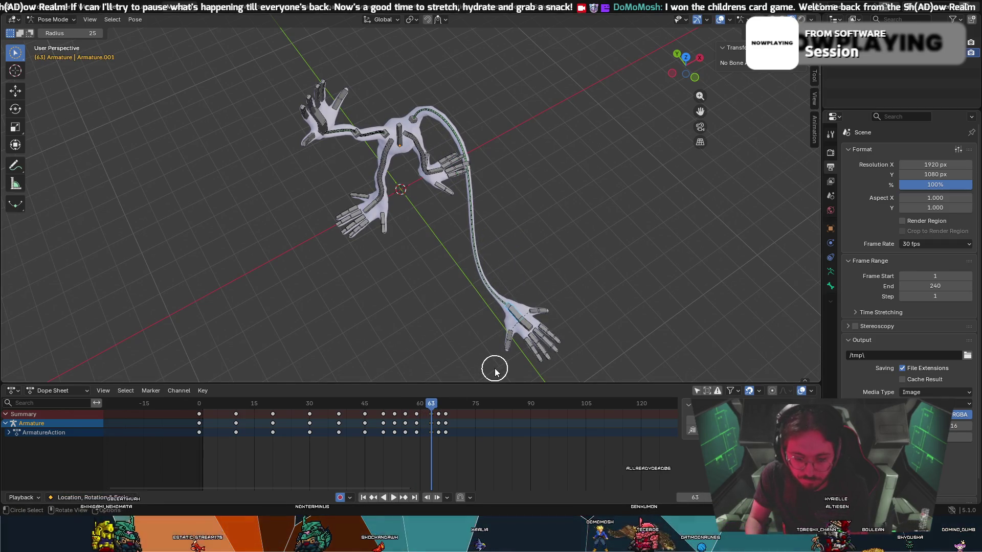
key("r")
key("z")
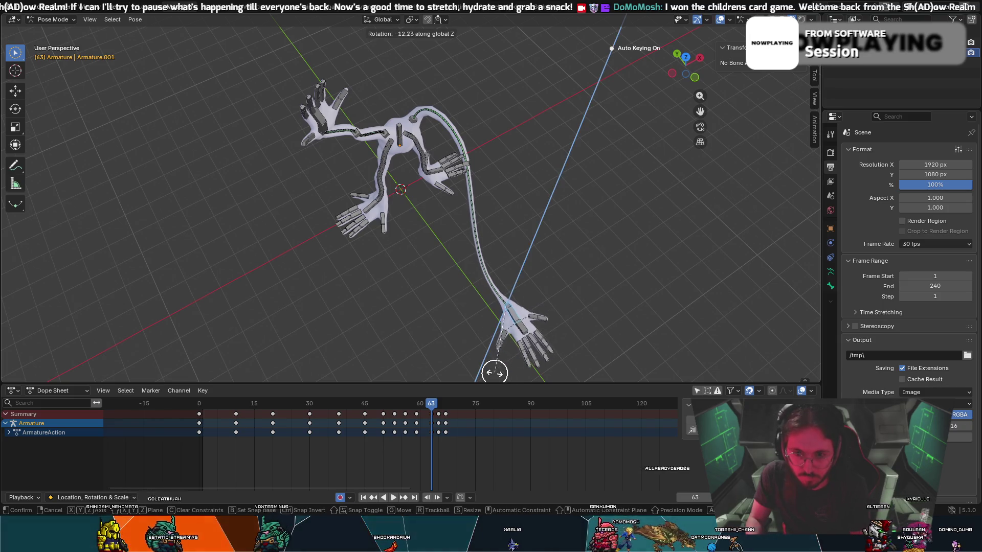
left_click(503, 361)
key("g")
left_click(495, 361)
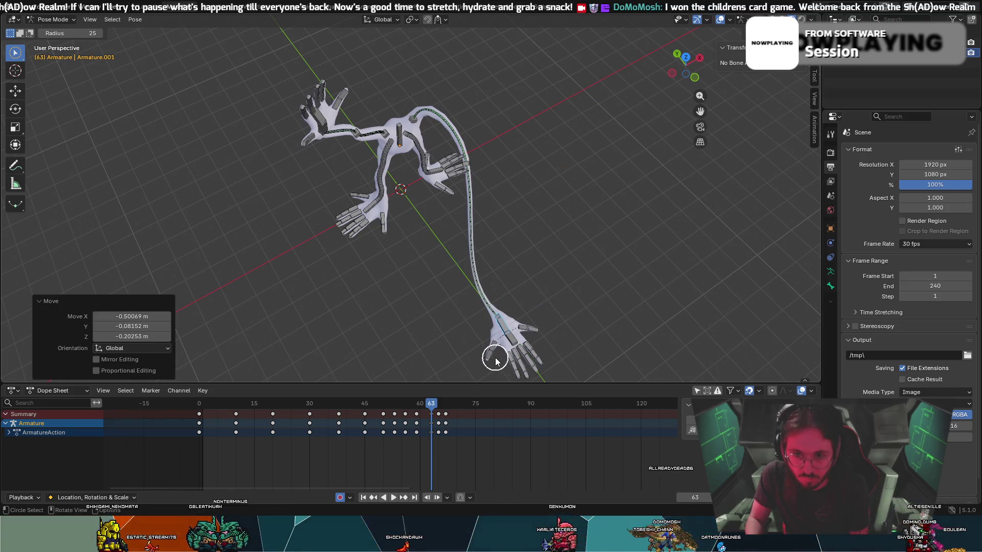
- Swing the long arm bone -5.87° about global Z, then scrub back to frame 0
left_click(497, 318)
key("r")
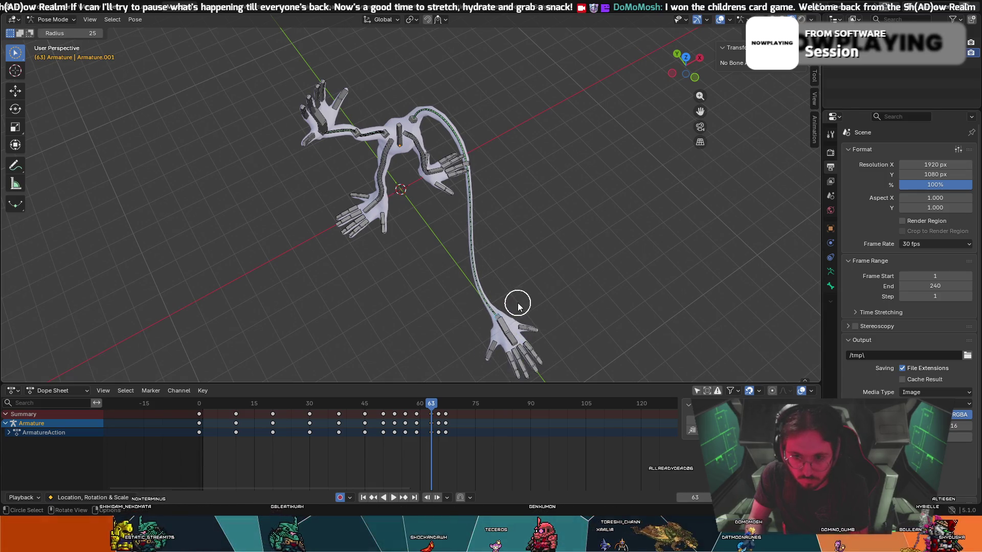
key("z")
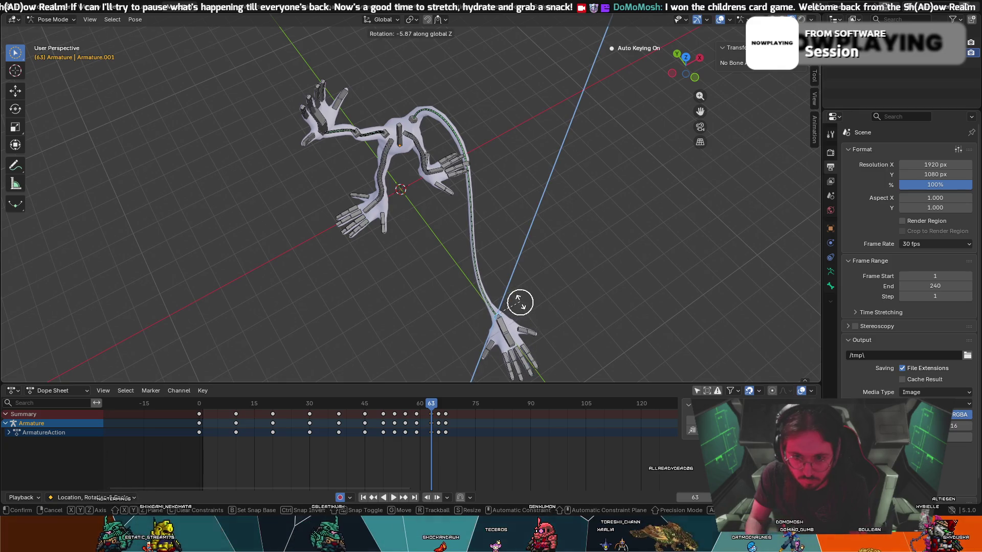
left_click(489, 321)
mouse_move(432, 408)
left_mouse_down()
mouse_move(377, 406)
mouse_move(458, 418)
mouse_move(235, 434)
mouse_move(174, 423)
left_mouse_up()
mouse_move(403, 205)
middle_mouse_down()
mouse_move(405, 234)
mouse_move(391, 167)
mouse_move(409, 217)
mouse_move(469, 234)
mouse_move(454, 257)
mouse_move(477, 167)
mouse_move(432, 222)
mouse_move(473, 100)
middle_mouse_up()
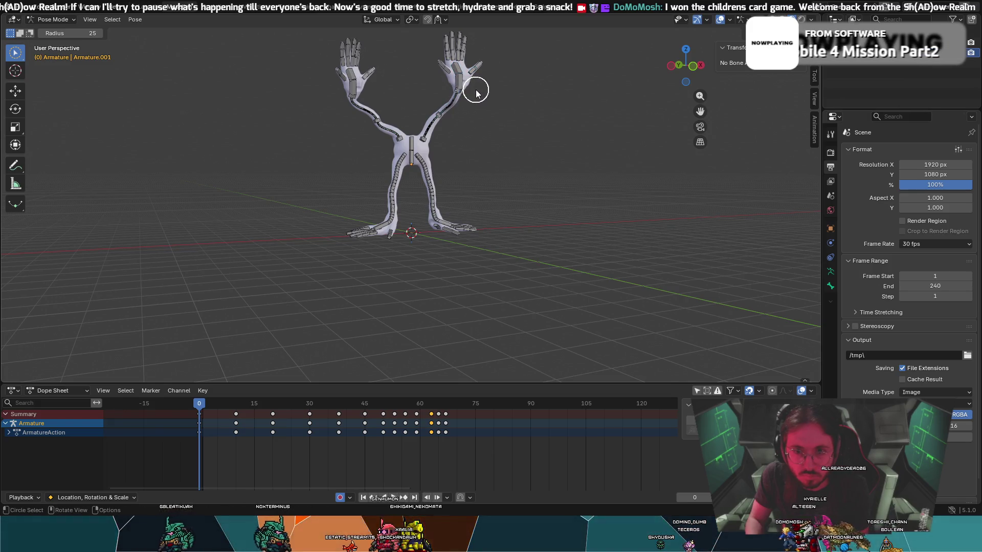
- At frame 0, turn the raised hand -30.8° about global Z
key("r")
key("x")
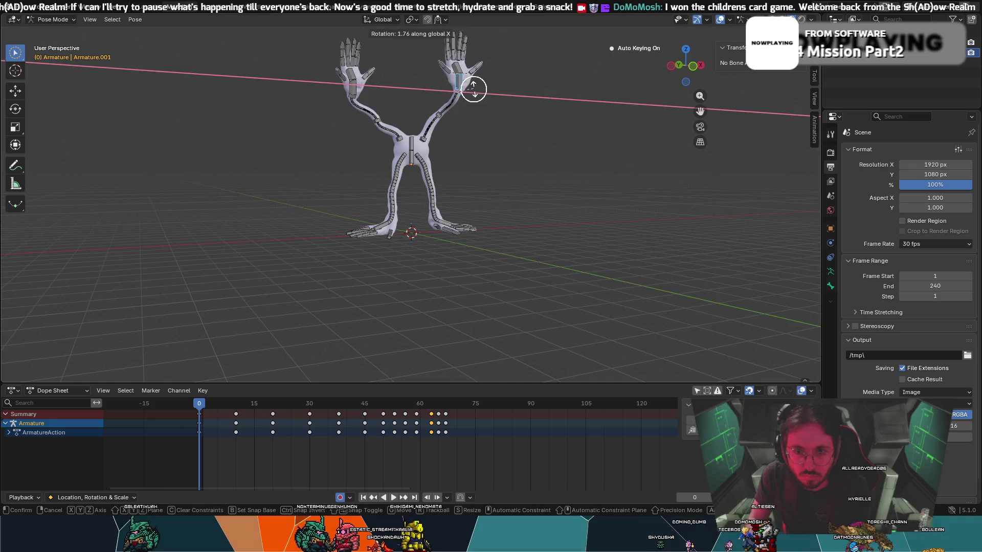
key("z")
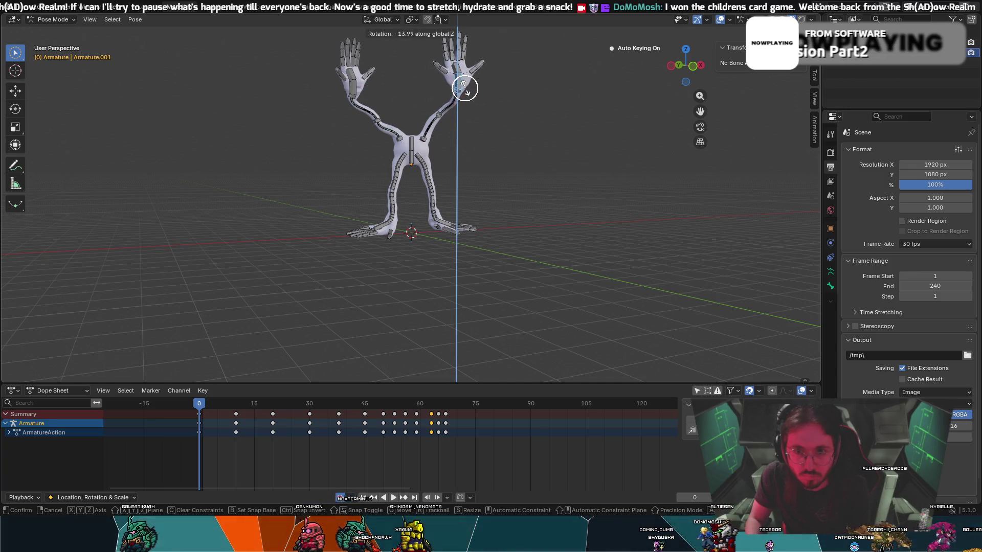
left_click(462, 88)
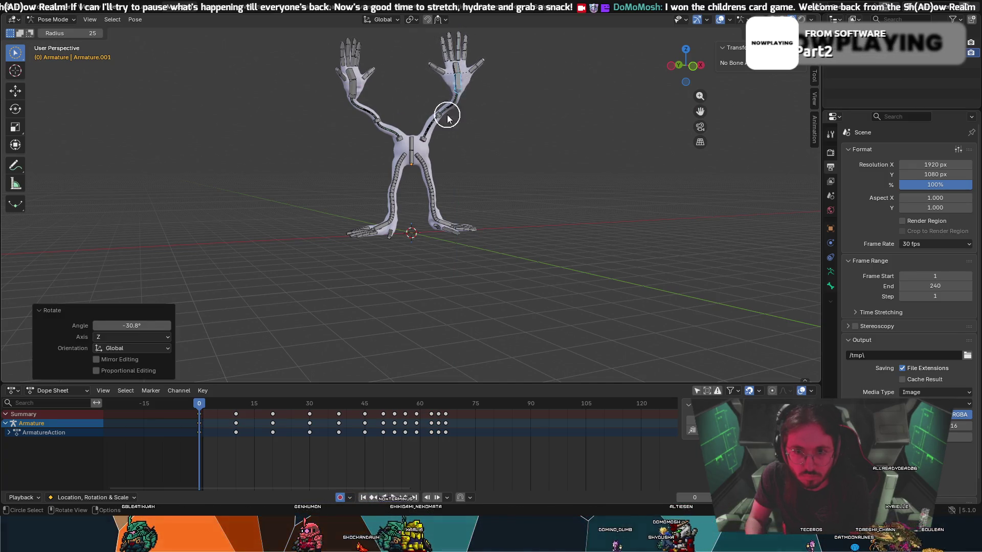
key("space")
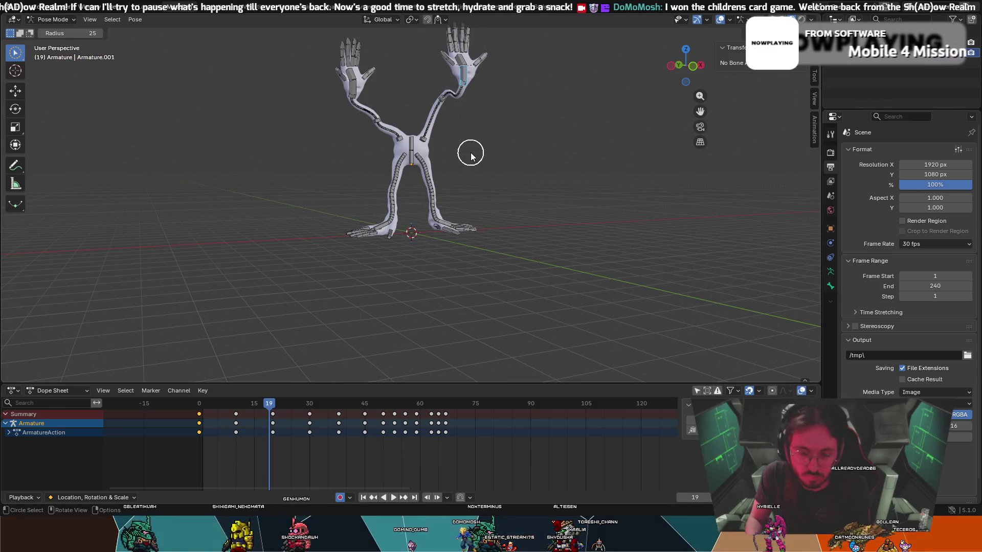
- At frame 19, turn the hand -16.9° about Z and tilt it 10.6° about X
key("r")
key("z")
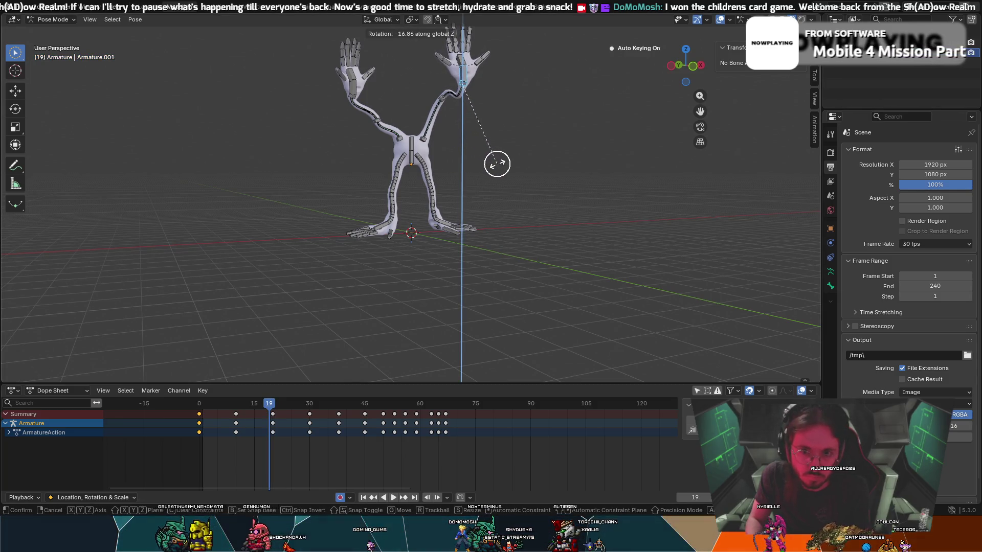
left_click(498, 164)
key("c")
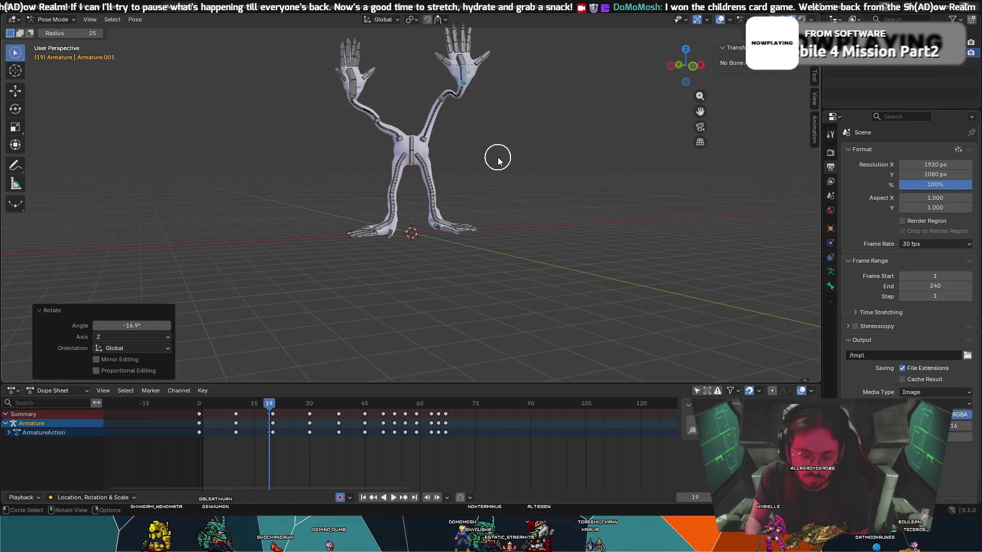
key("r")
key("x")
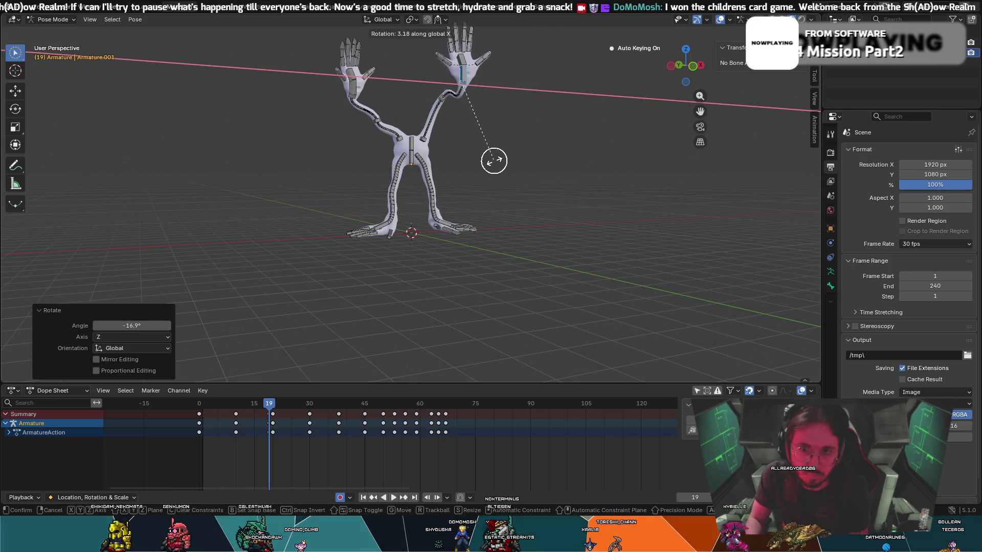
left_click(500, 213)
- Check the pose in wireframe, return to solid shading, and turn the hand a further -7.99°
key("z")
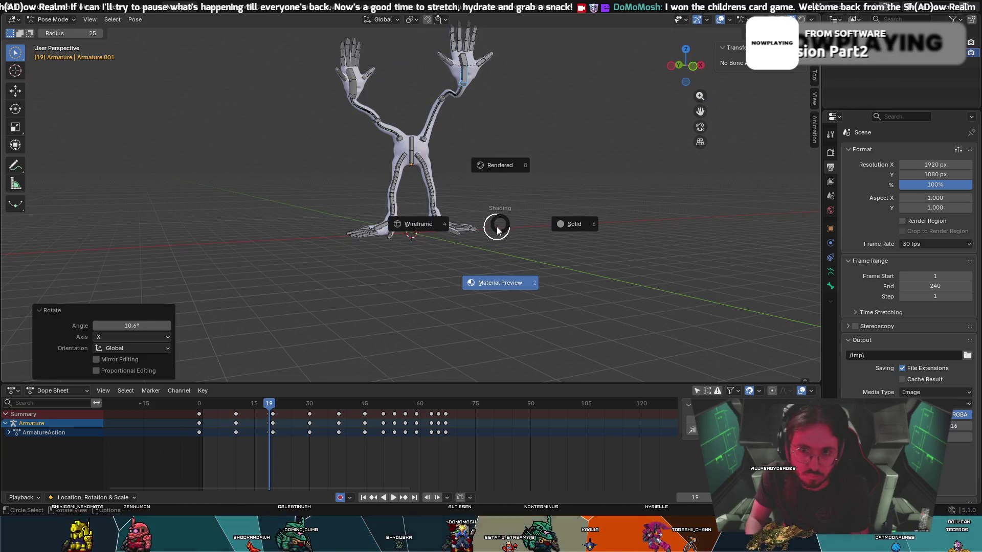
key("4")
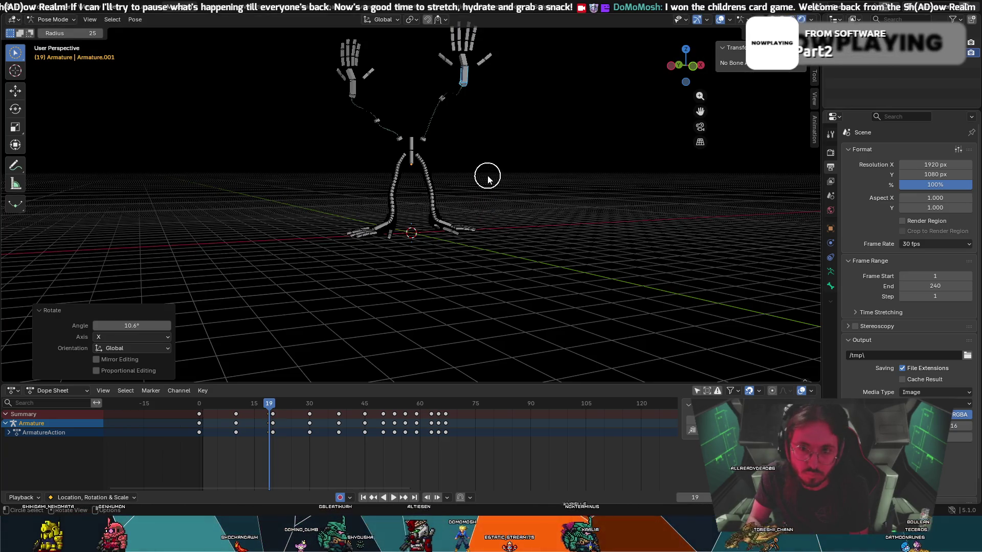
key("z")
left_click(514, 247)
key("r")
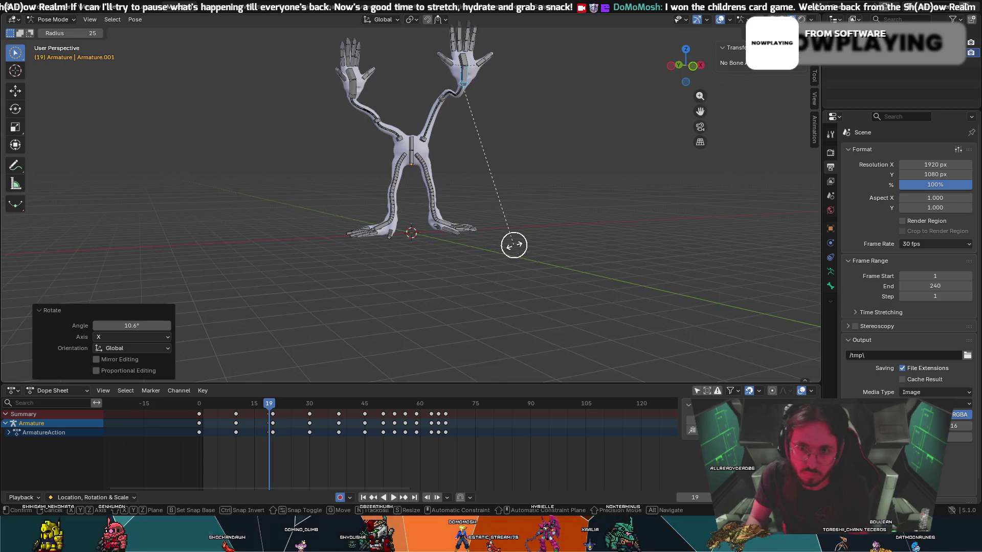
left_click(539, 243)
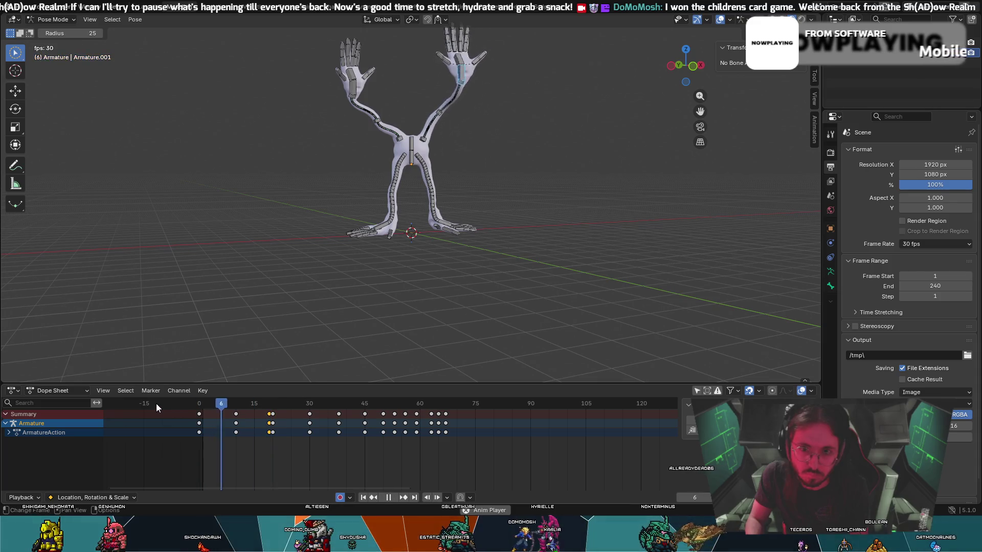
key("space")
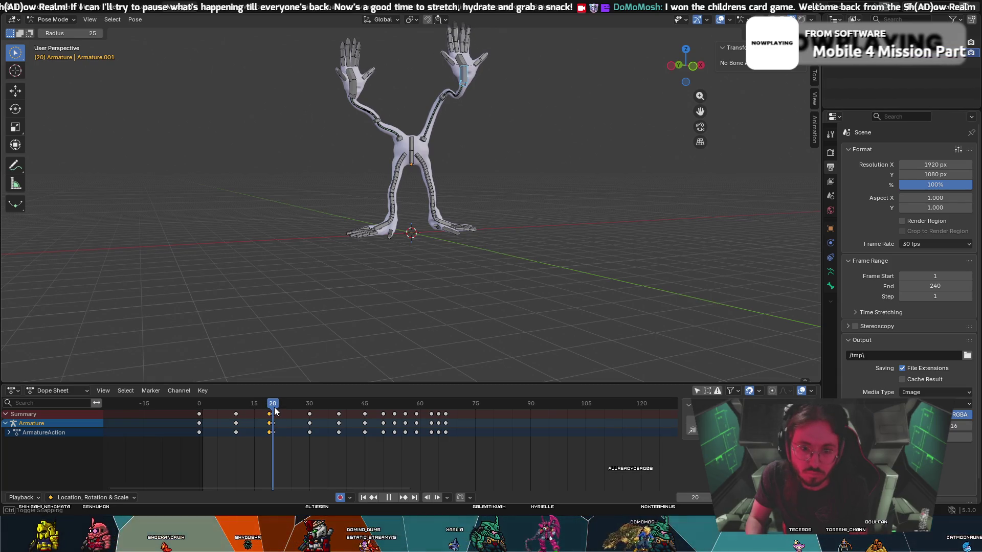
- Dismiss the frame-20 keyframe menu, replay from the start, and return to frame 28
left_click(273, 423)
right_click(274, 423)
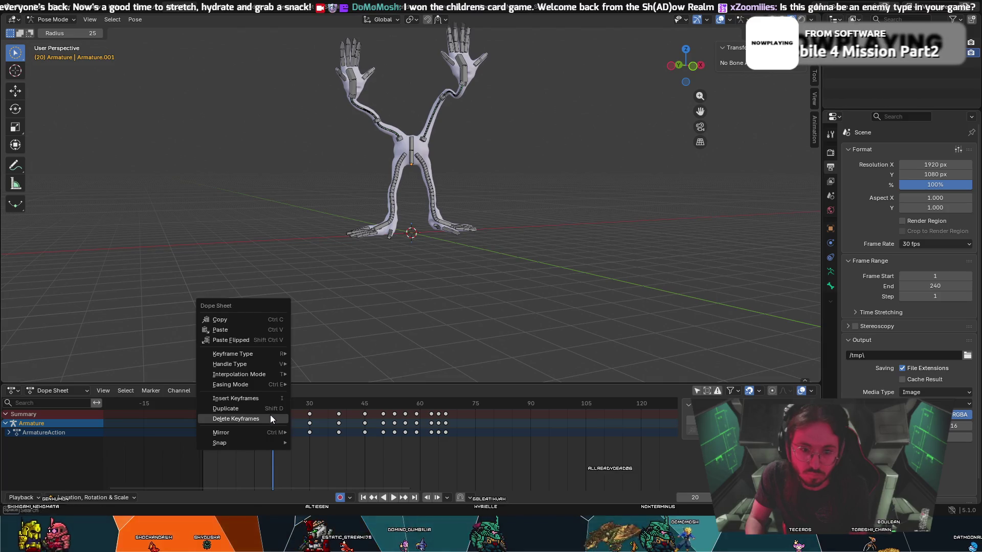
left_click(254, 415)
left_click_drag(275, 408, 188, 406)
key("space")
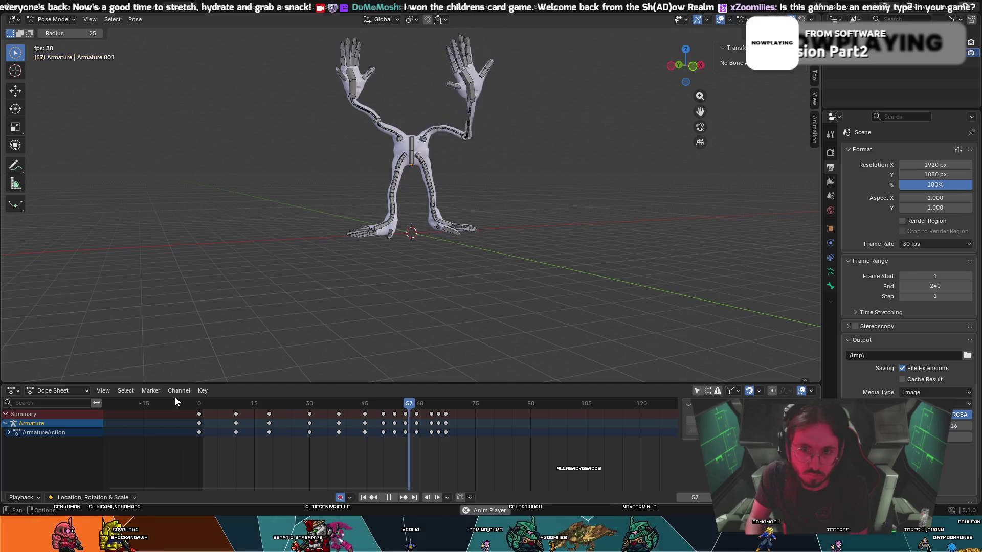
left_click_drag(490, 406, 296, 407)
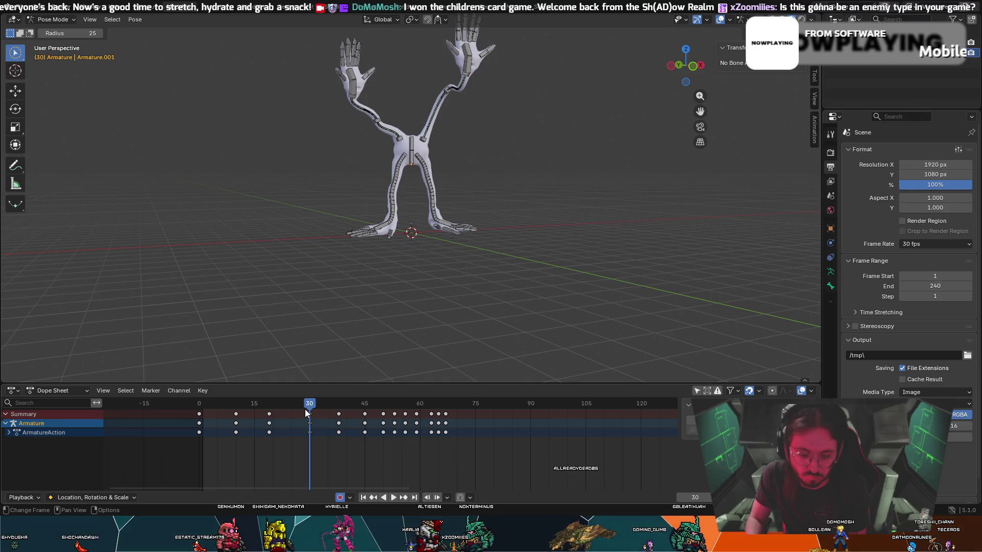
- Turn the raised hand -36.3° about global Z at frame 30 and play it back
key("x")
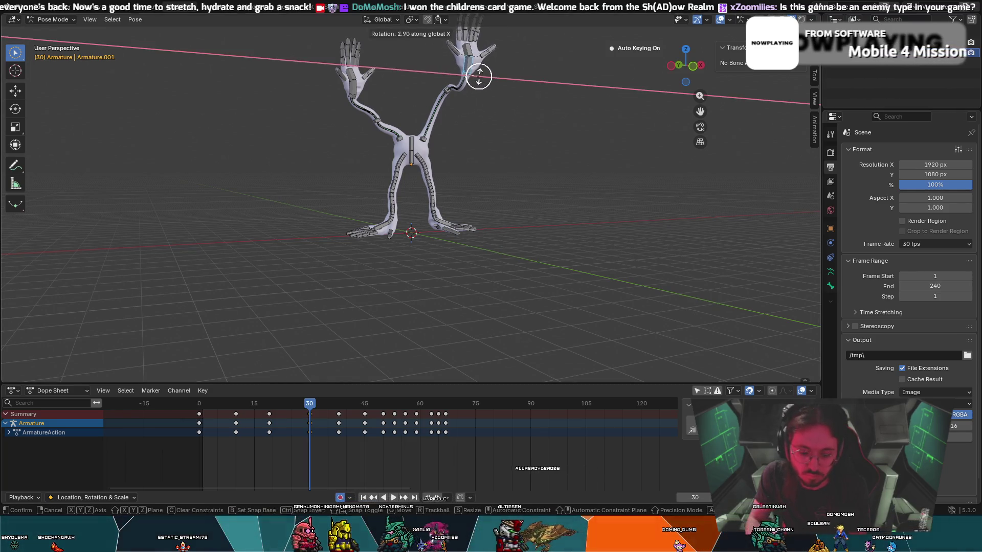
key("z")
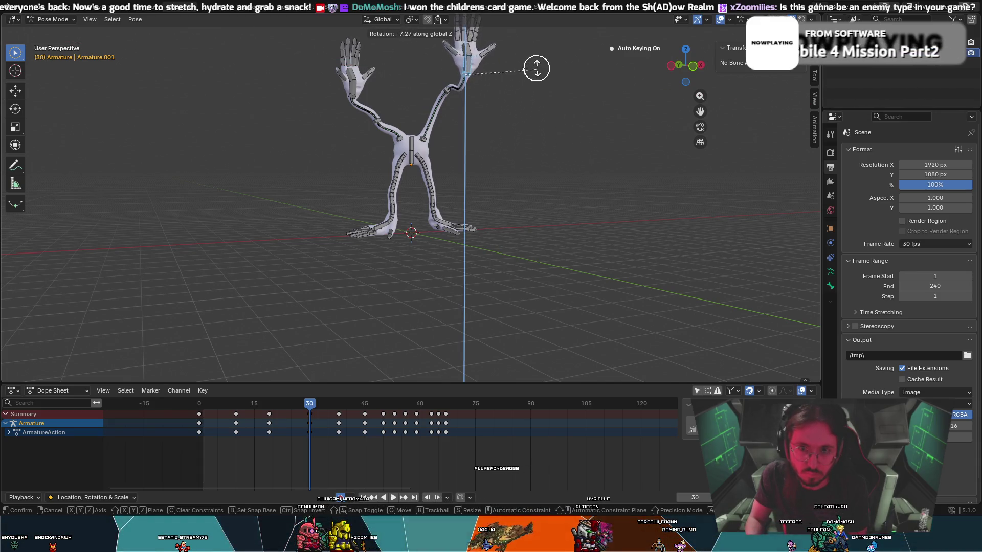
left_click(526, 28)
key("c")
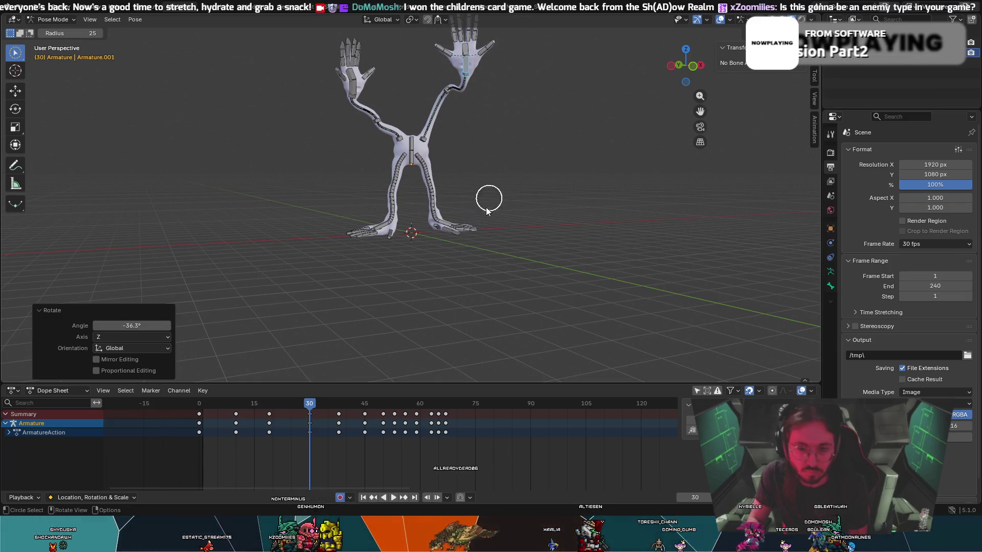
key("space")
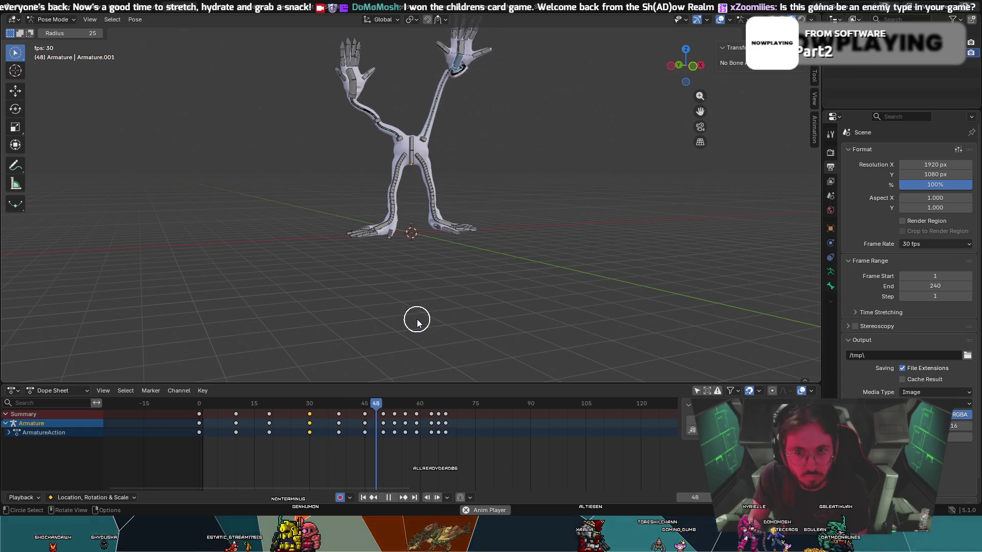
key("space")
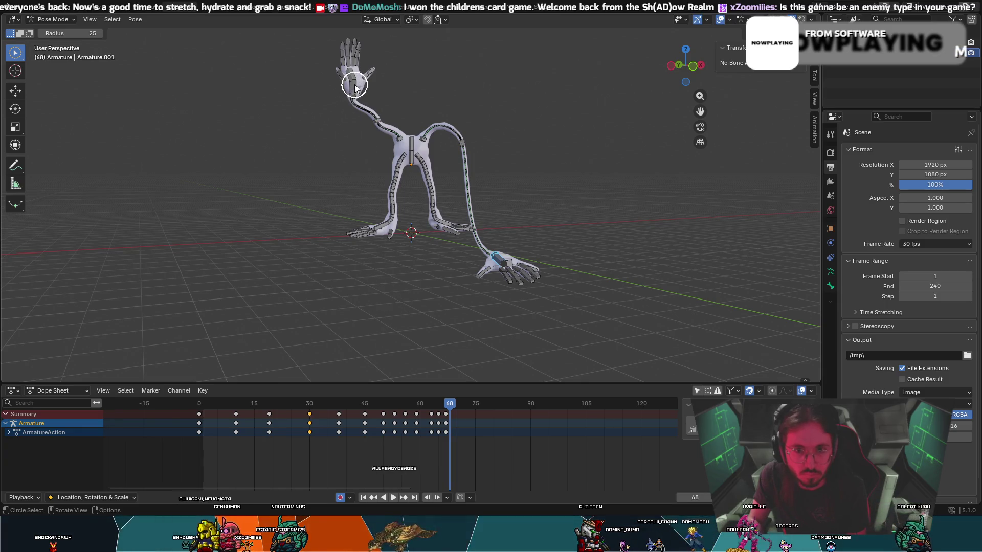
- Select the left arm's forearm bones and move them into a new pose at frame 6
left_click_drag(352, 82, 353, 95)
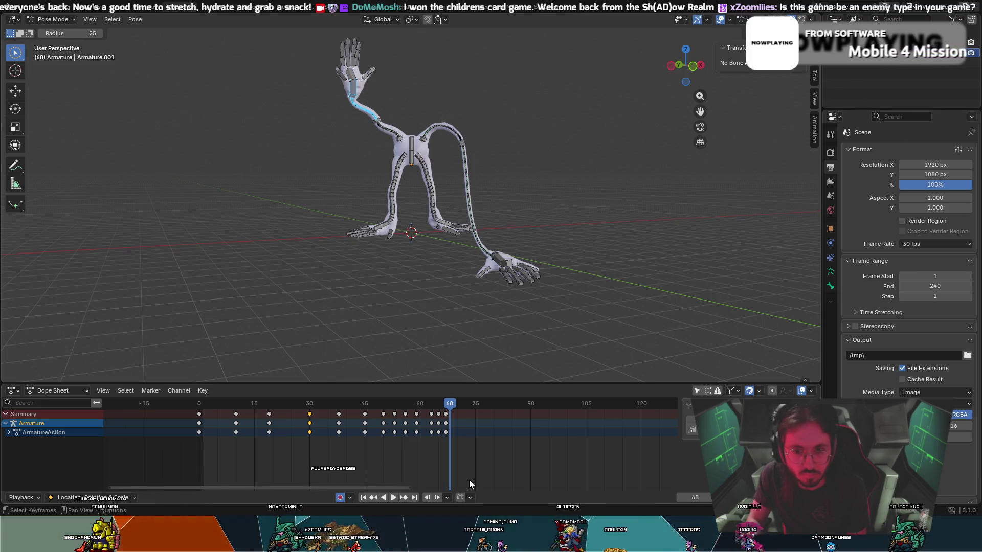
mouse_move(446, 404)
left_mouse_down()
mouse_move(162, 412)
mouse_move(221, 404)
left_mouse_up()
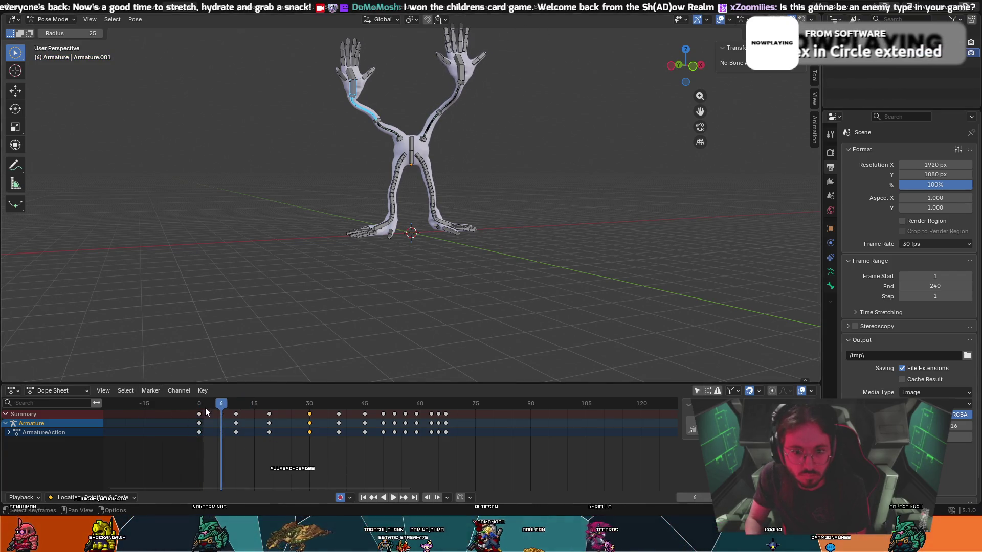
key("g")
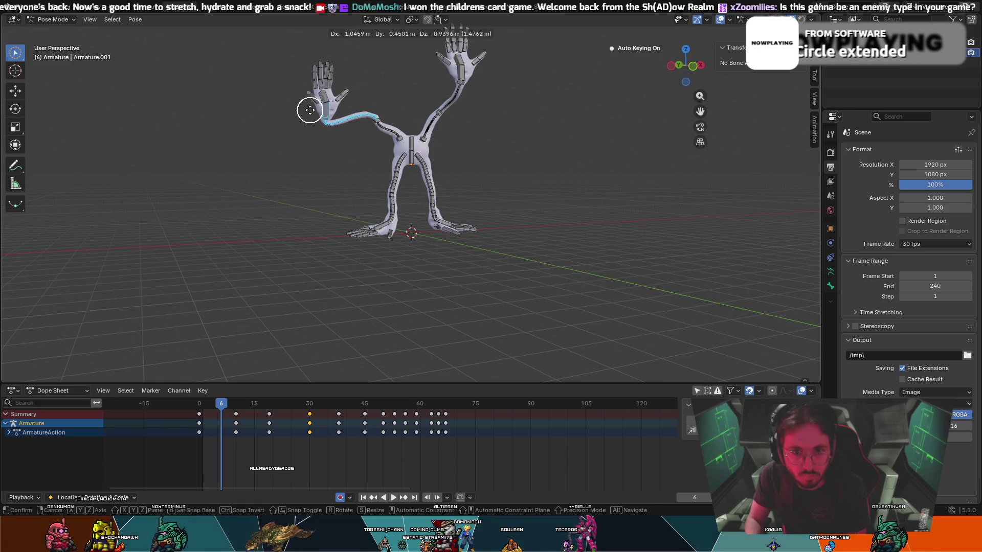
left_click(306, 105)
- Move the left arm bone into its final position at frame 13 and key it
key("w")
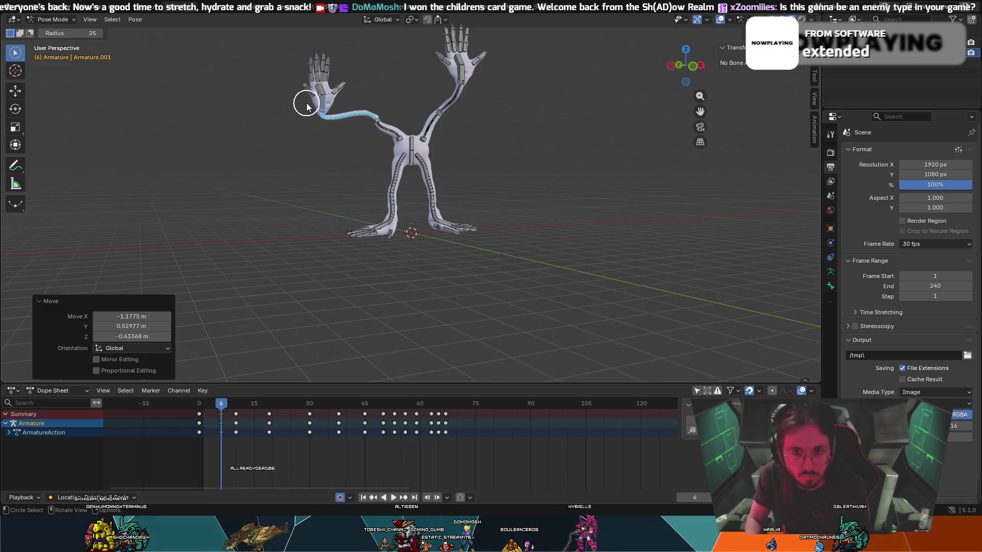
key("Right")
key("Right")
key("Right")
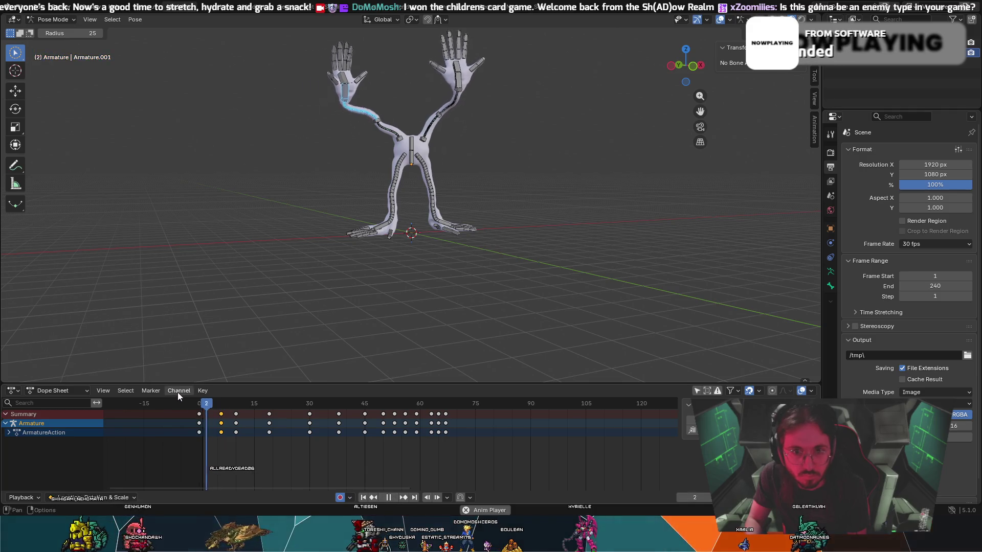
left_click(223, 413)
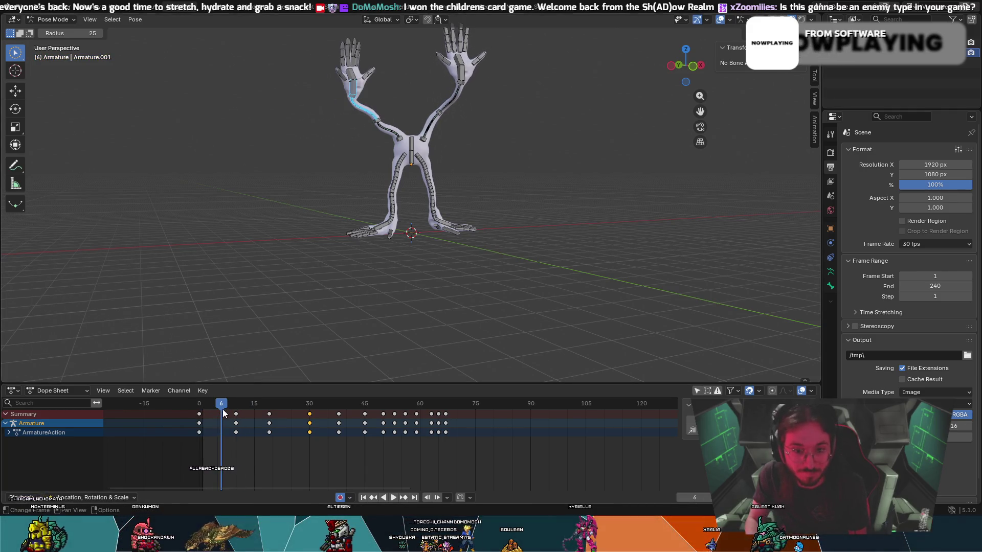
left_click_drag(222, 410, 247, 411)
key("g")
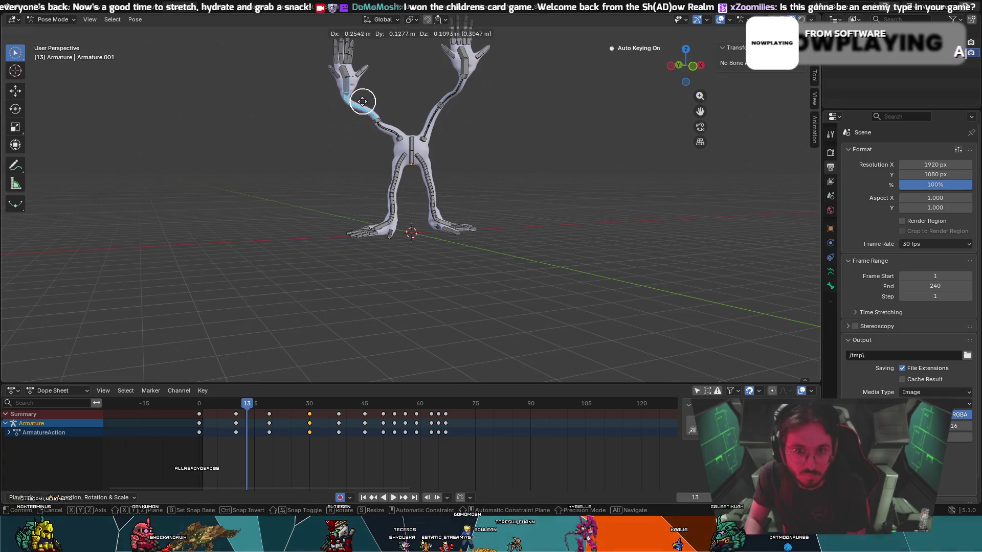
left_click(367, 98)
key("g")
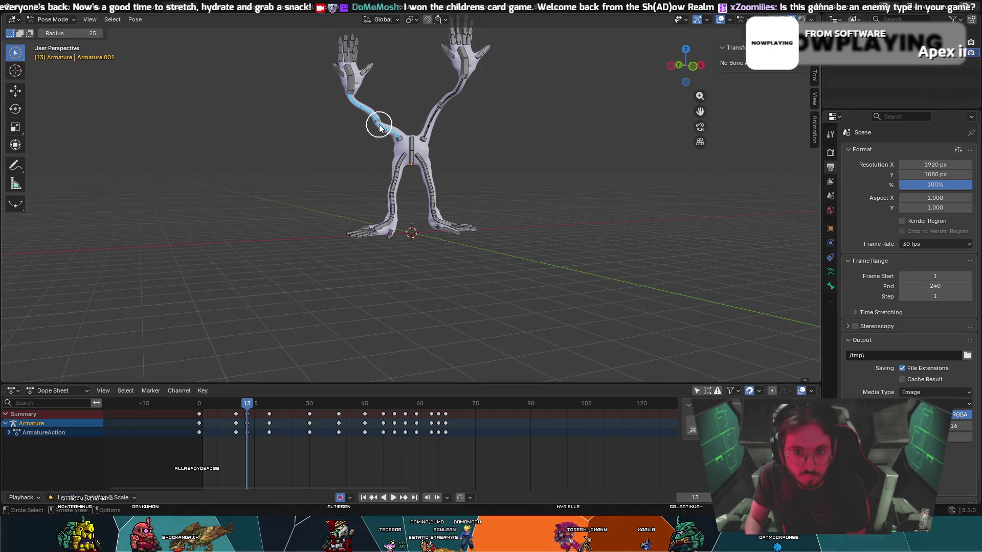
left_click(356, 131)
key("c")
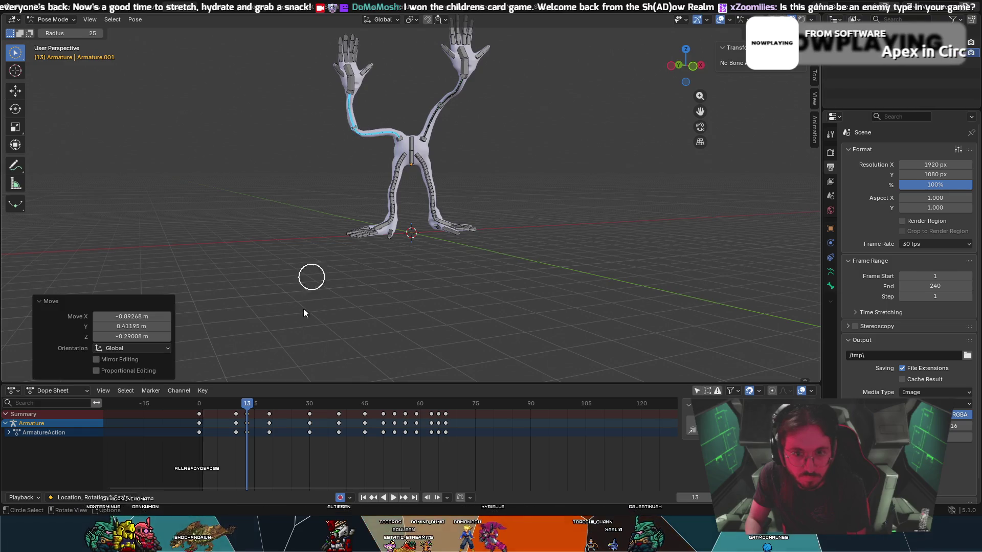
key("i")
key("Right")
key("Right")
key("Right")
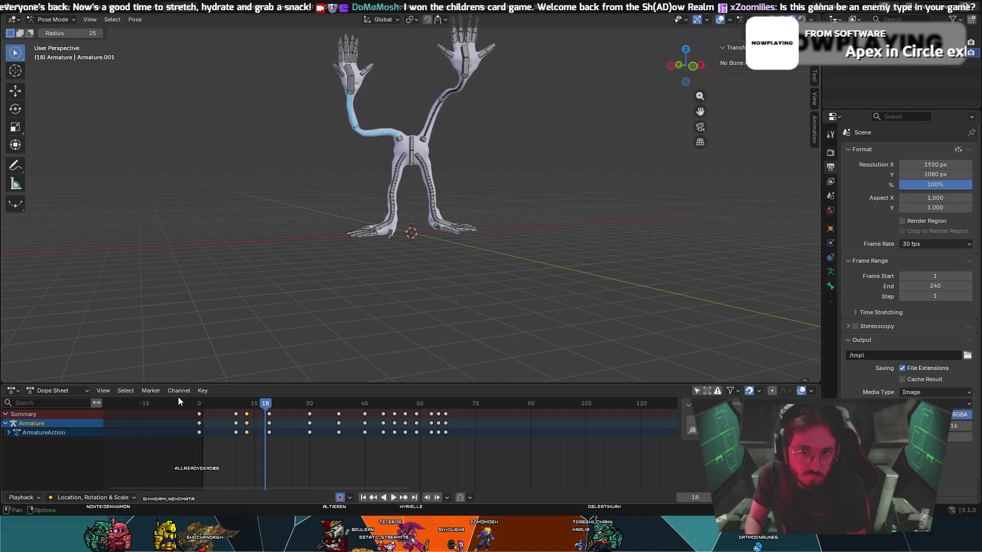
key("ctrl+z")
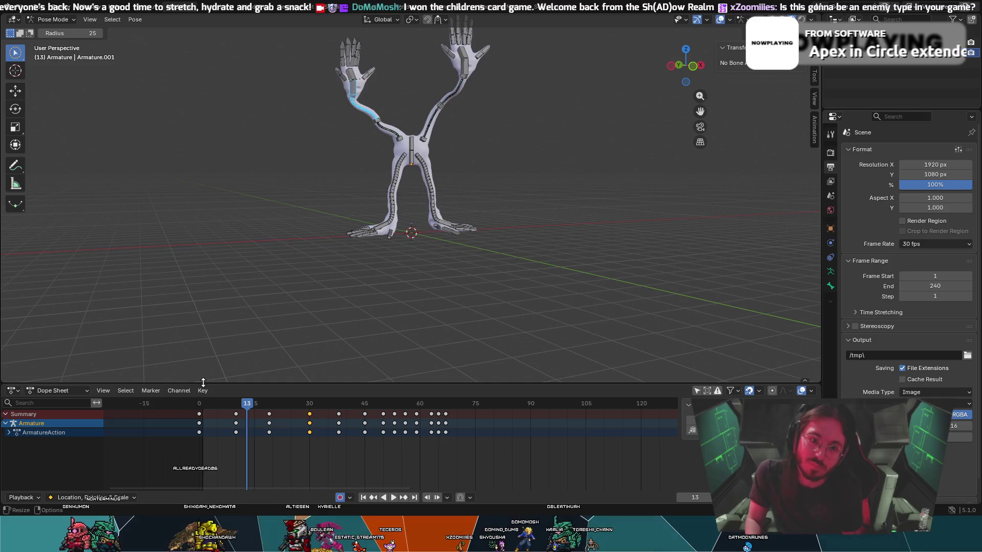
- Replay the swing, then at frame 10 move the left arm bone -1.26 m X, 0.58 m Y, -0.51 m Z
left_click_drag(201, 403, 183, 385)
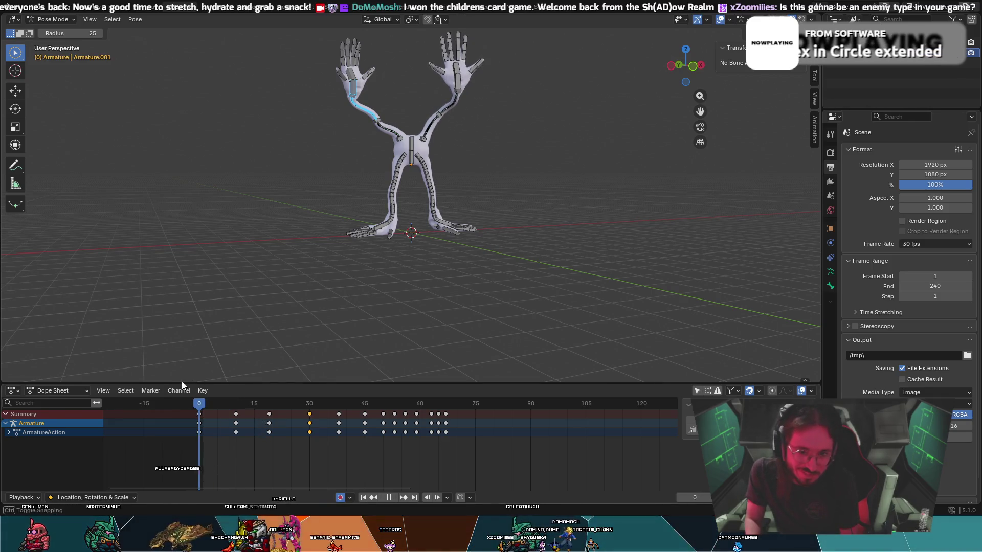
key("space")
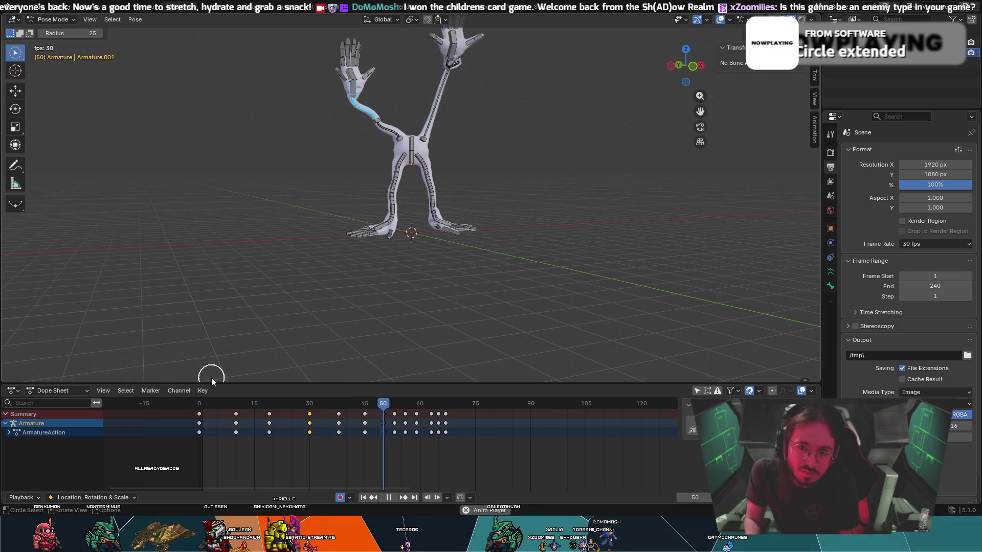
key("space")
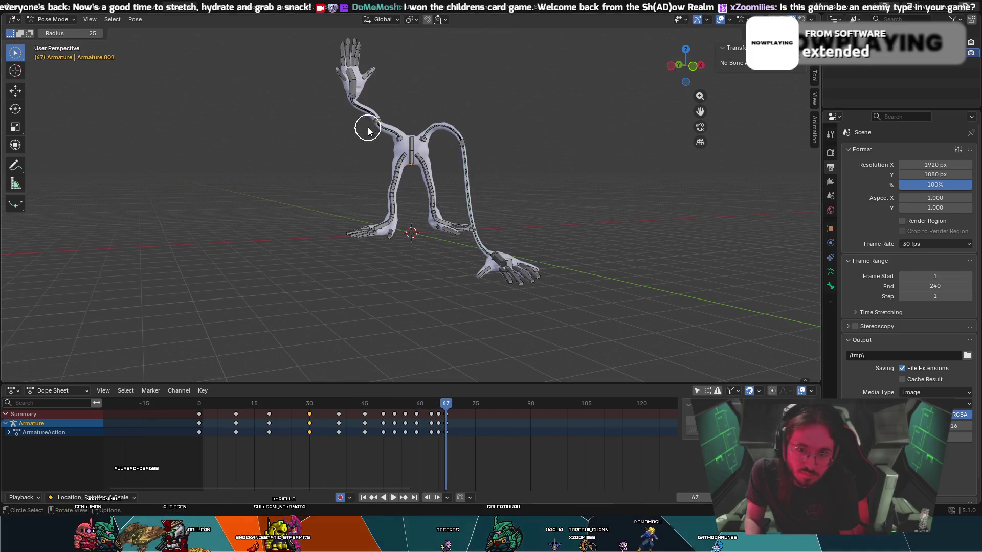
mouse_move(446, 406)
left_mouse_down()
mouse_move(259, 411)
mouse_move(239, 426)
left_mouse_up()
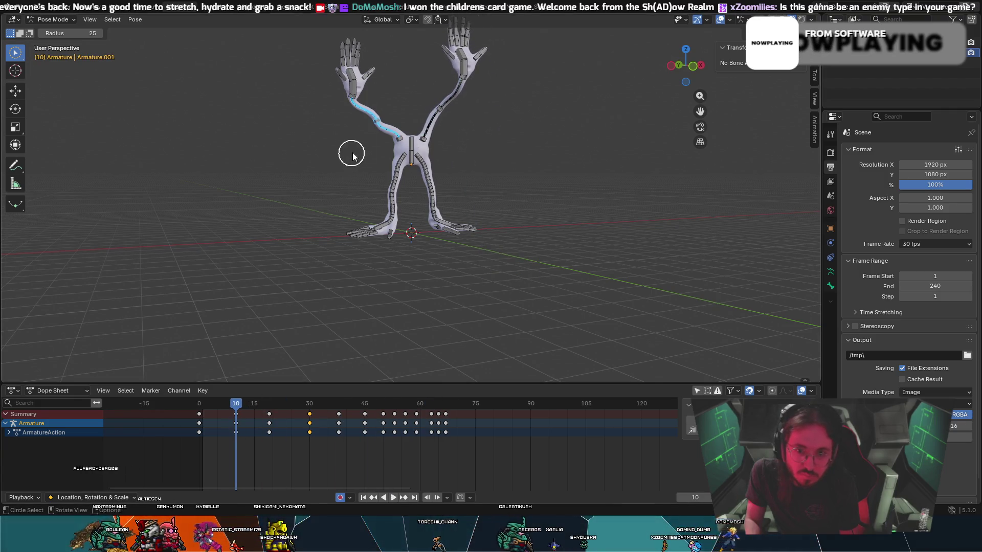
key("g")
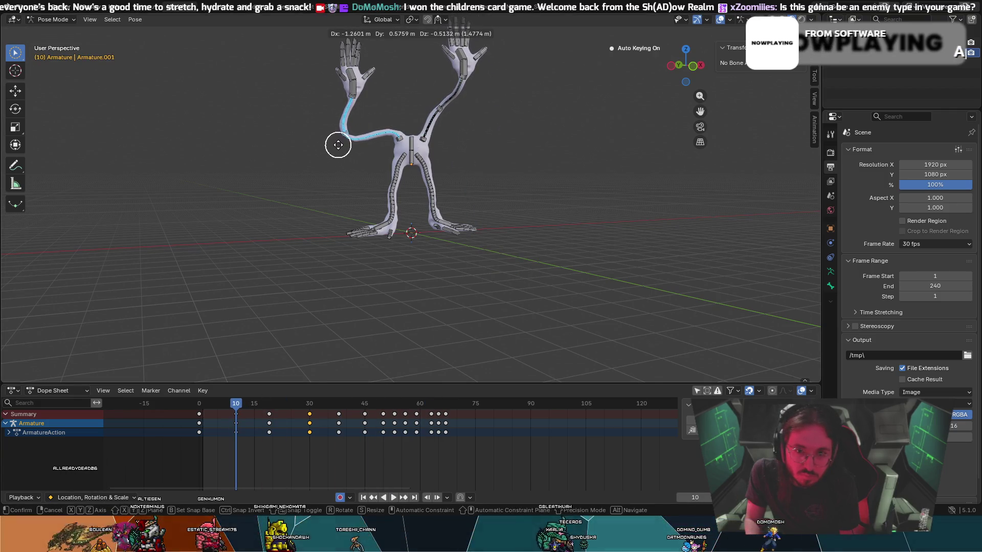
left_click(338, 145)
key("g")
left_click(351, 99)
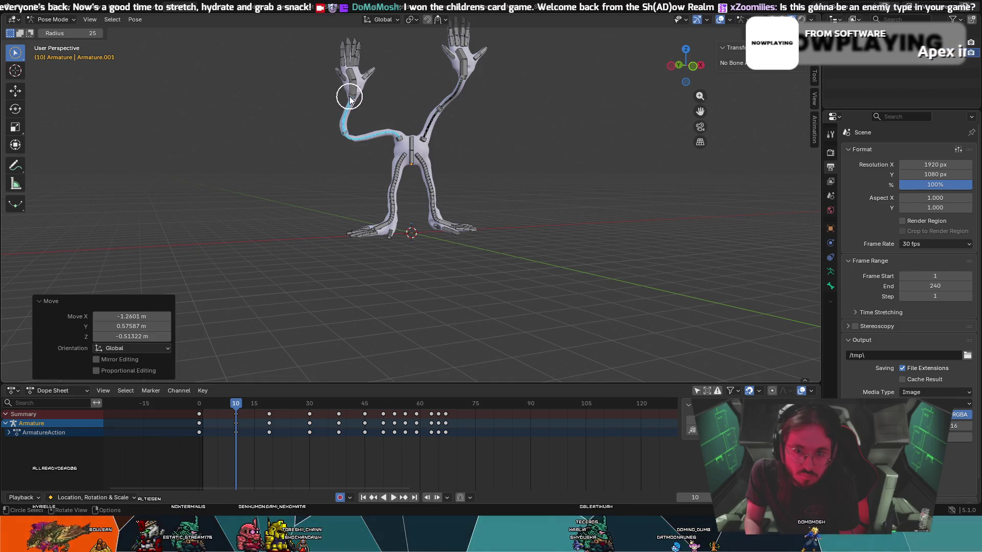
key("c")
mouse_move(231, 406)
left_mouse_down()
mouse_move(174, 401)
mouse_move(232, 406)
left_mouse_up()
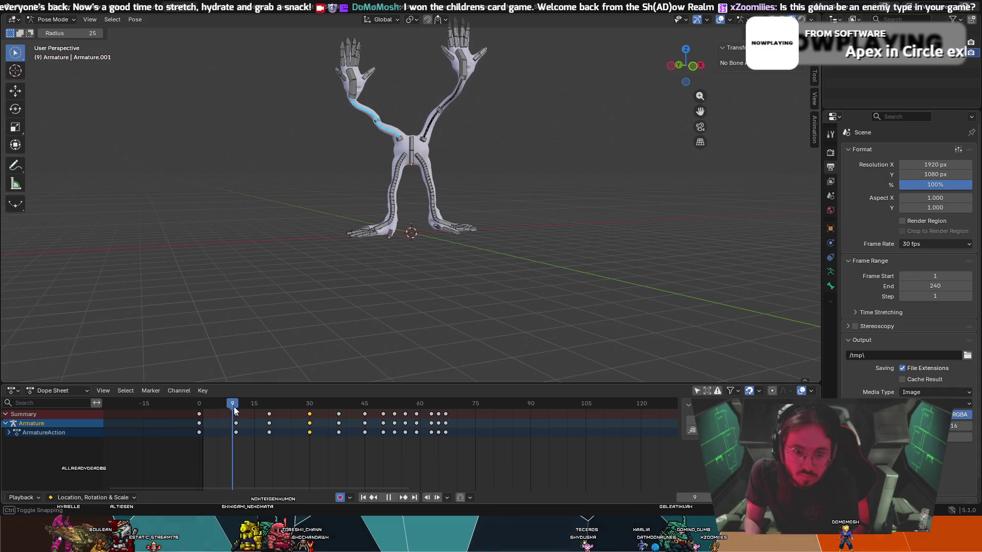
- At frame 9, rotate the left arm bone to -21.4°, cancelling a stray move
key("g")
key("r")
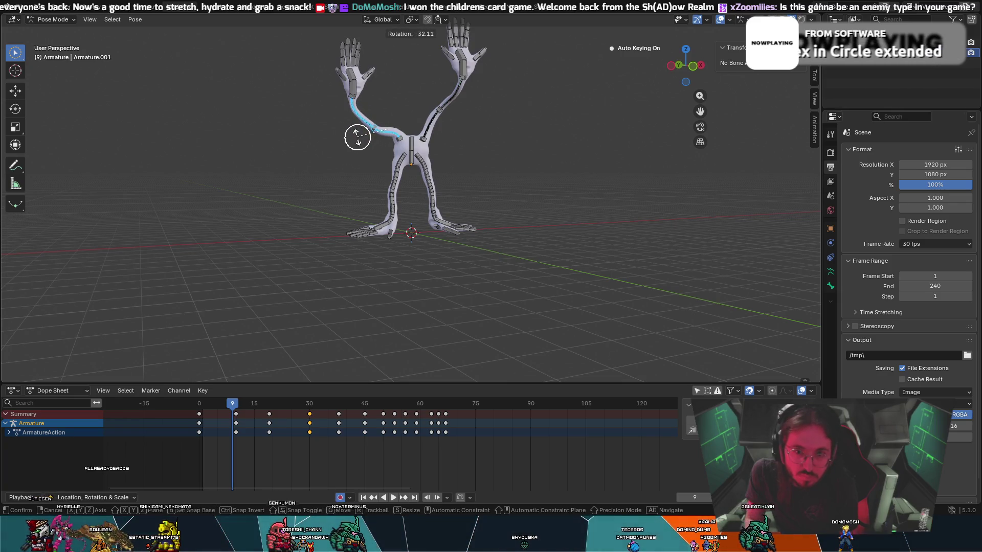
left_click(357, 106)
key("r")
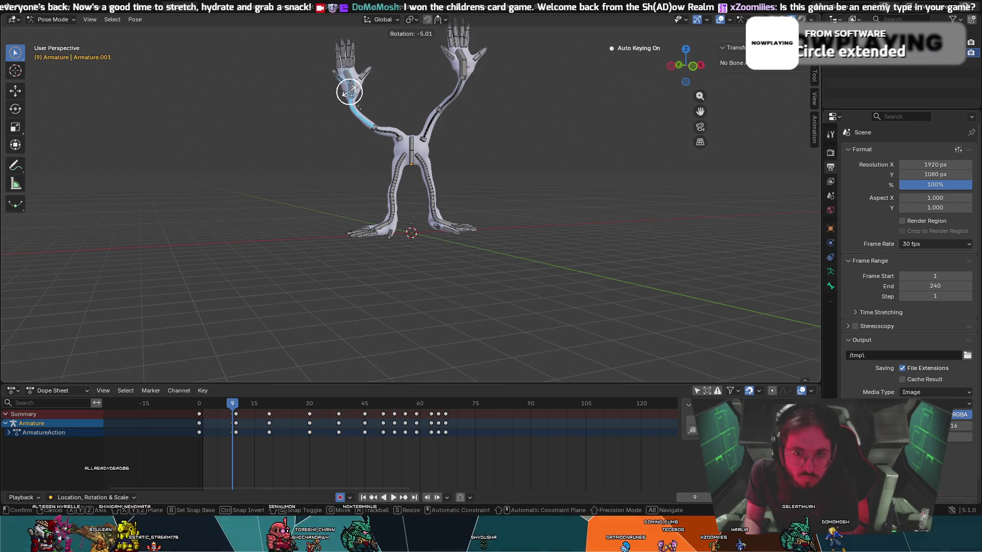
left_click(344, 96)
key("g")
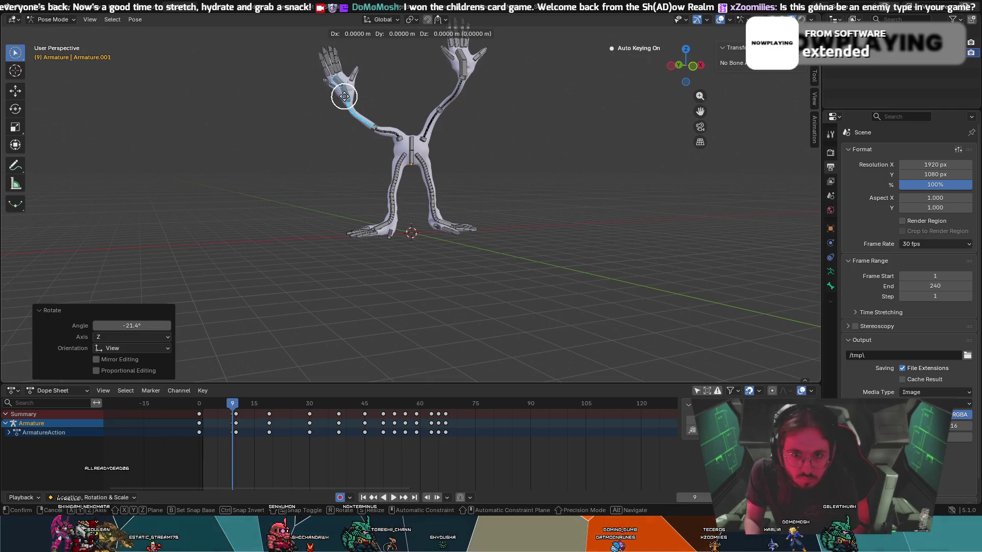
key("Escape")
- Rotate the arm bone a further -11.3° about Z and key the frame-9 pose
key("c")
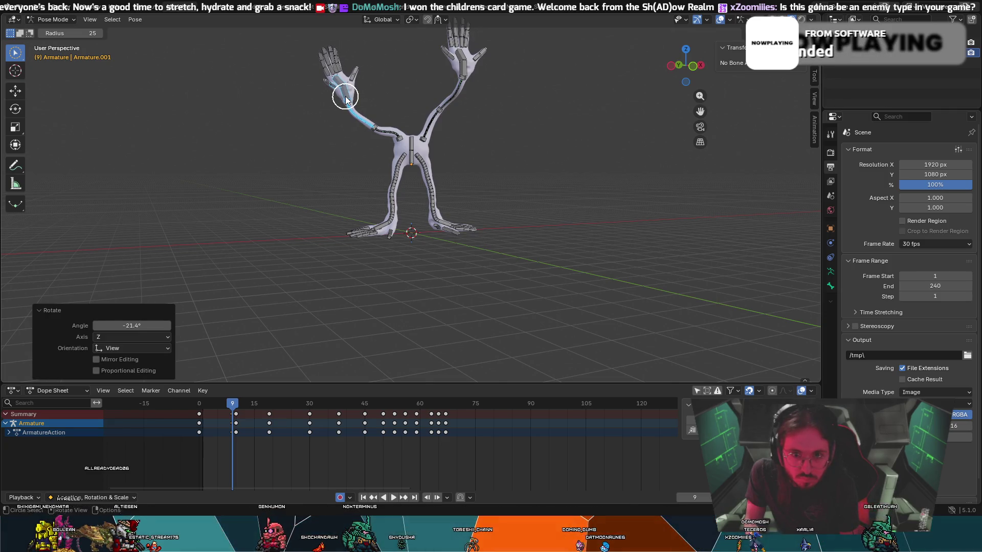
key("r")
key("z")
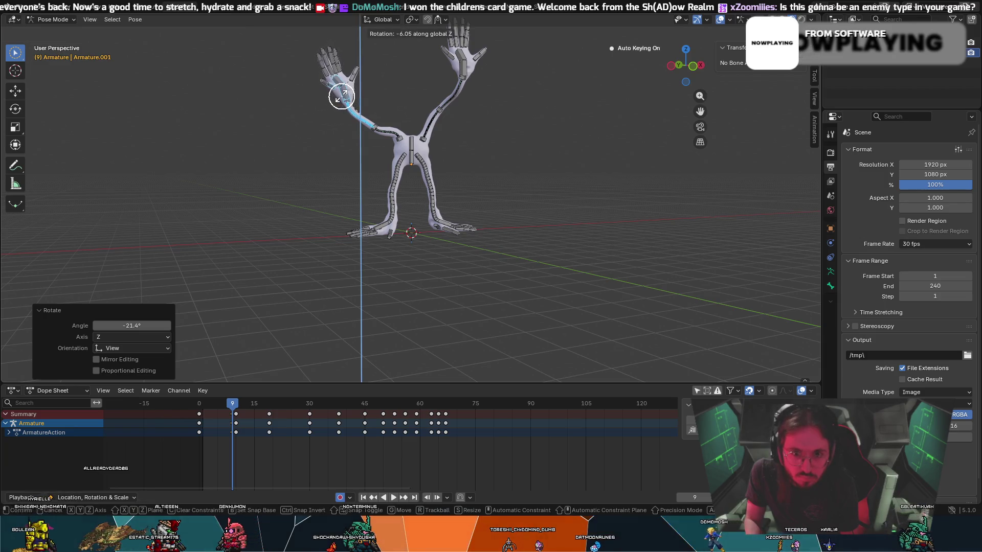
left_click(339, 101)
key("i")
- Play the animation, rewind to the start, and select the frame-30 keys
key("space")
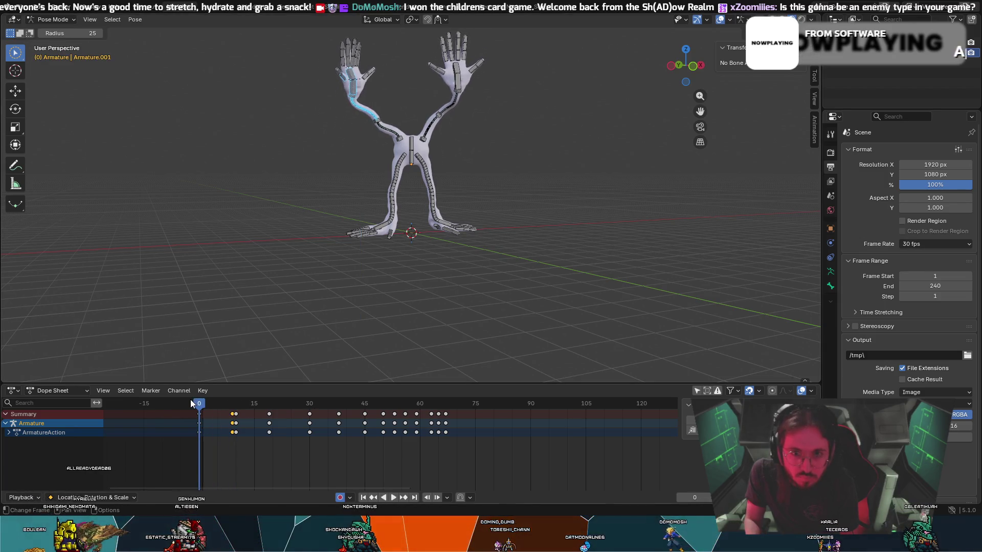
key("space")
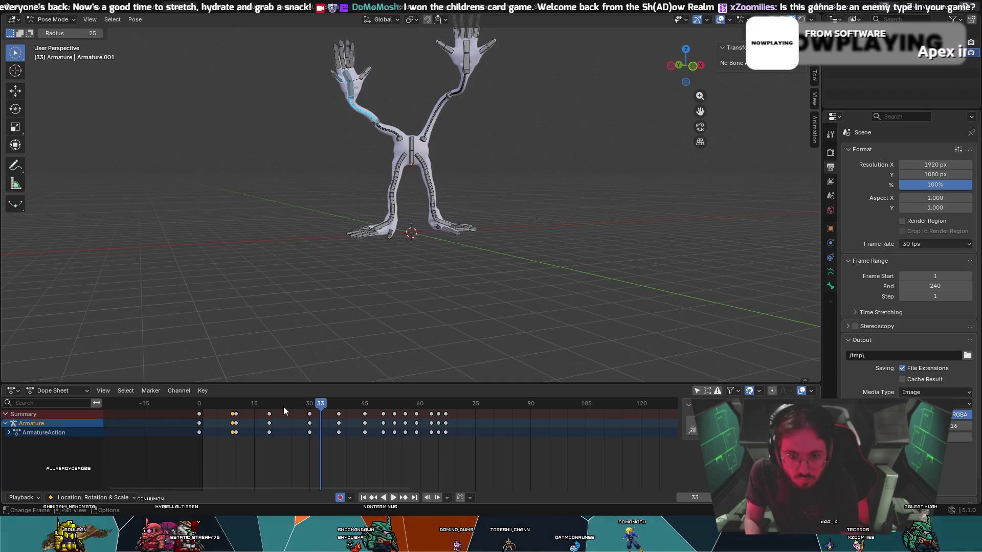
mouse_move(318, 407)
left_mouse_down()
mouse_move(209, 411)
mouse_move(200, 421)
mouse_move(228, 404)
left_mouse_up()
left_click(309, 414)
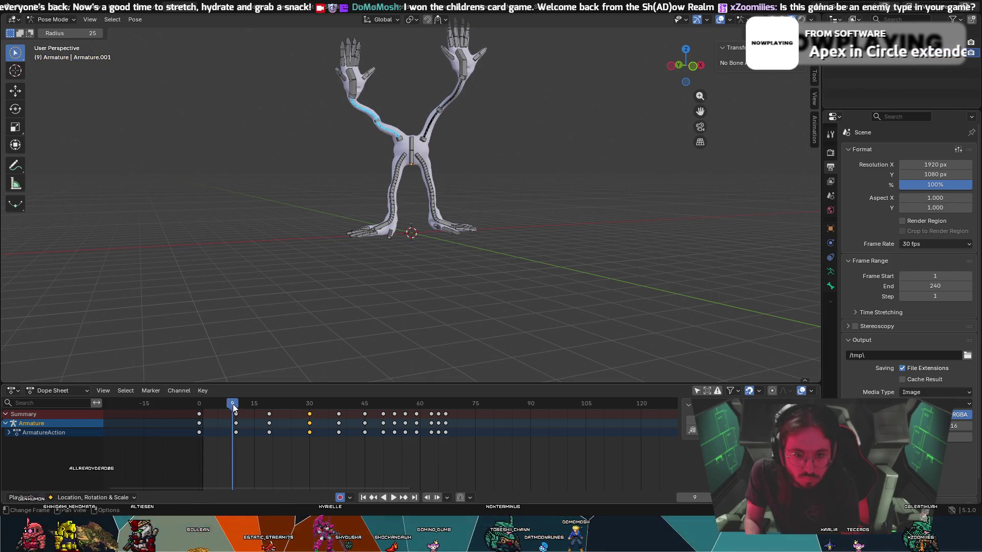
- At frame 10, rotate the raised left arm bone to a new angle
key("Right")
key("c")
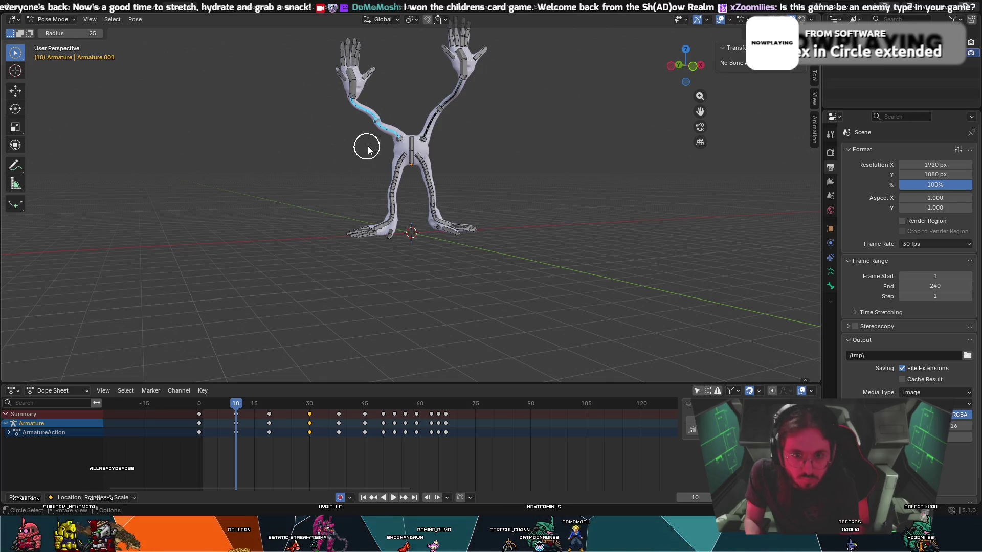
key("Escape")
key("g")
key("z")
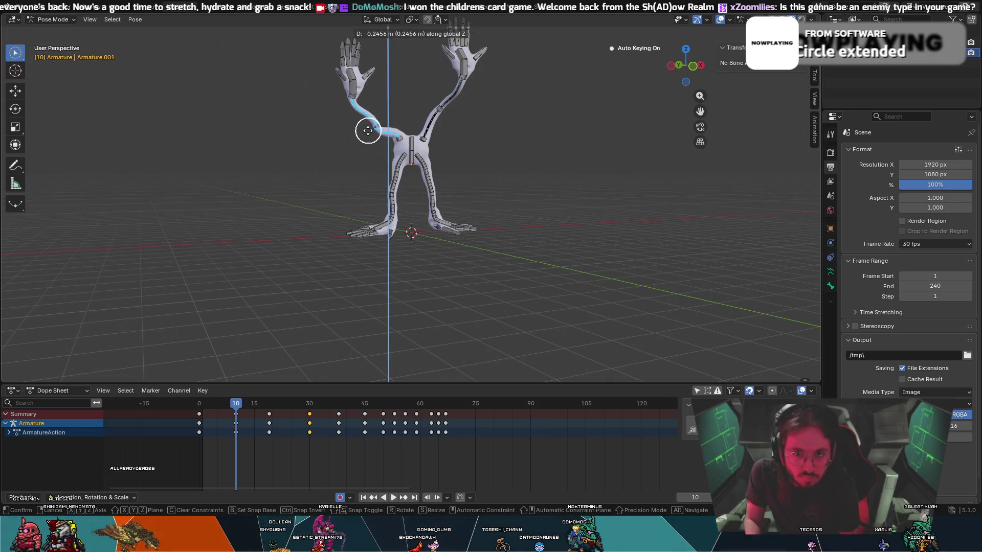
key("Escape")
key("c")
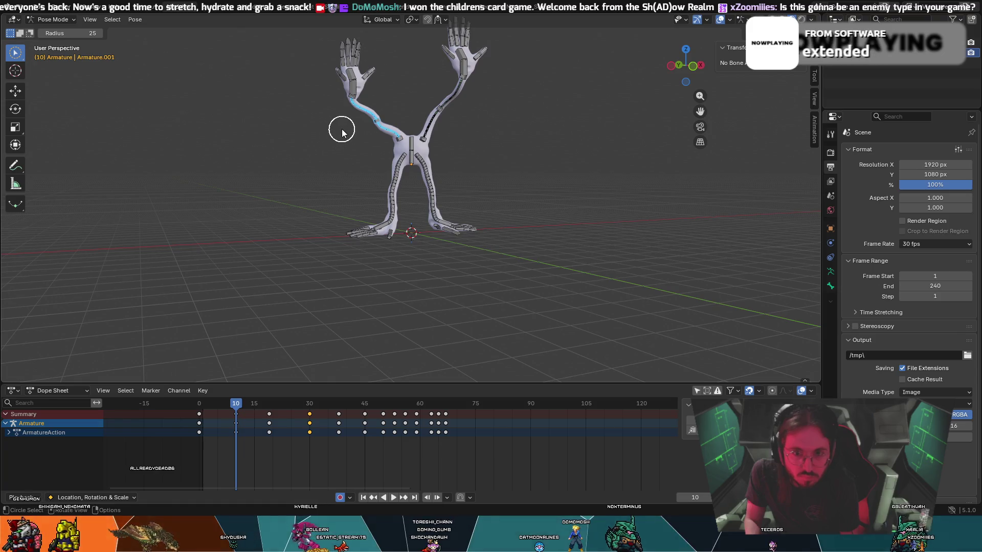
key("r")
left_click(290, 180)
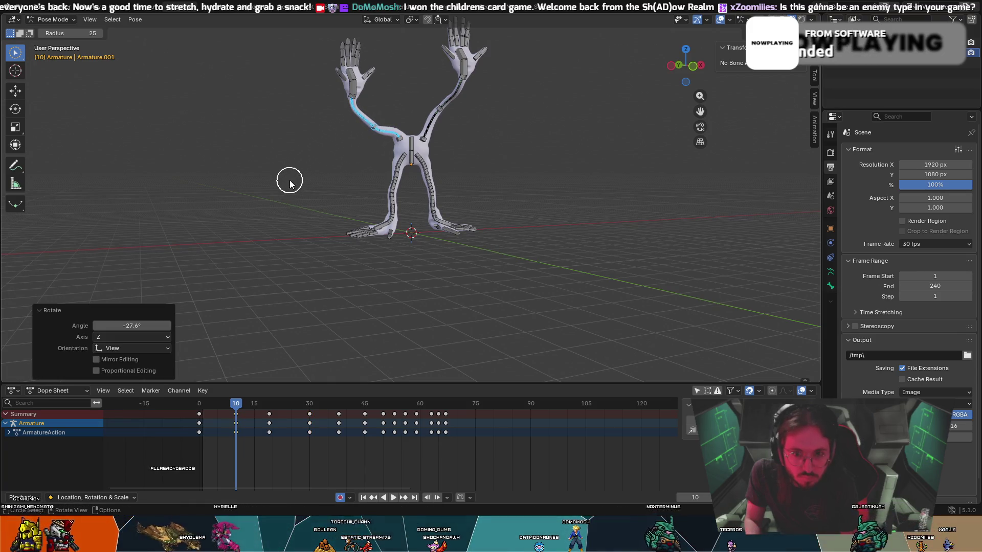
- Move the upper arm and forearm bones, key the frame-10 pose, and play it back
left_click_drag(347, 100, 353, 95)
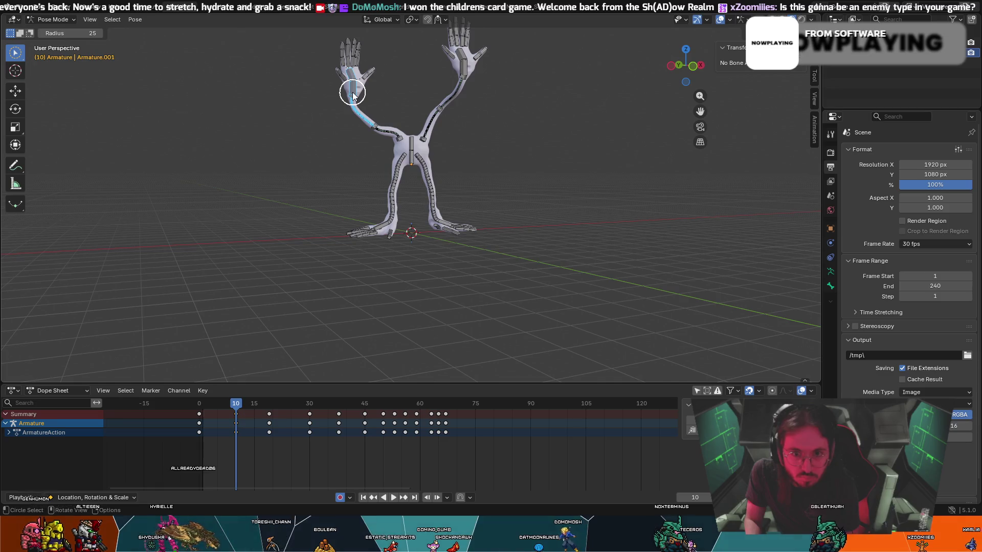
key("g")
left_click(359, 99)
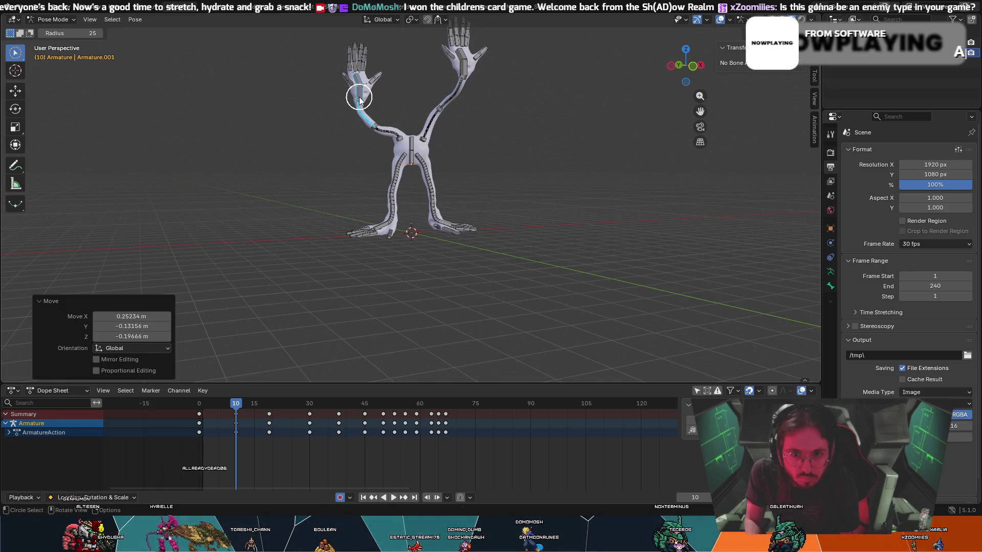
key("i")
scroll(219, 366, "down", 16, "alt")
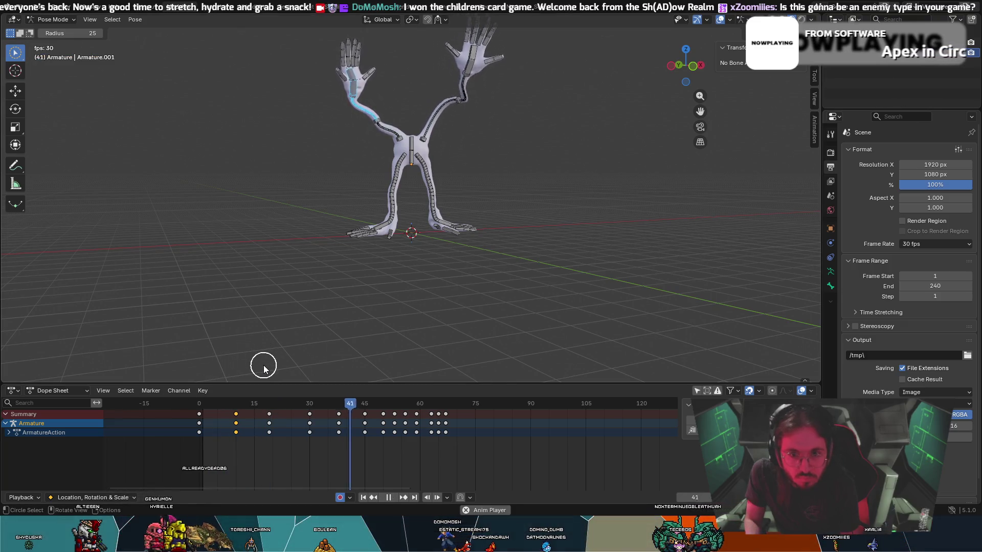
key("space")
- At frame 19, move the left arm bone to a new position
left_click_drag(352, 401, 270, 407)
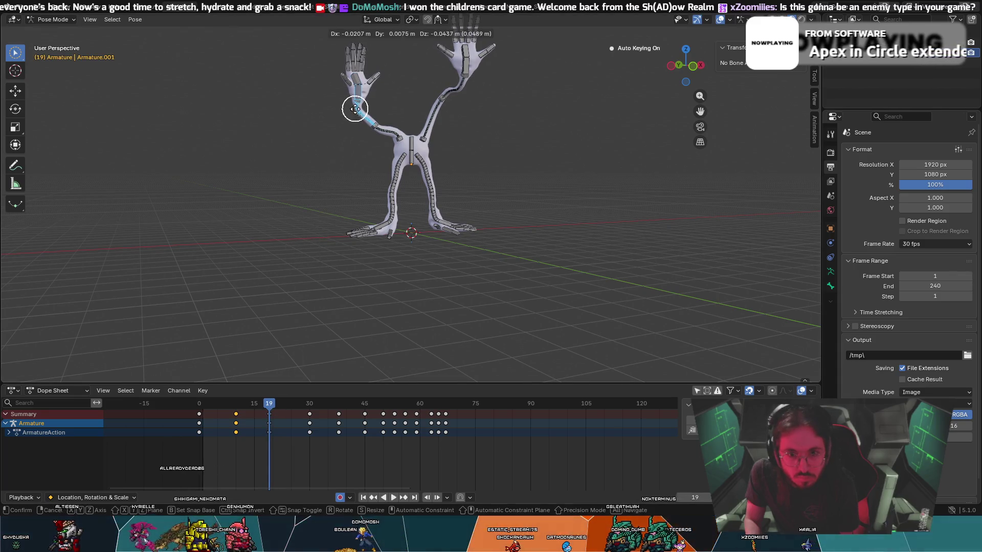
key("g")
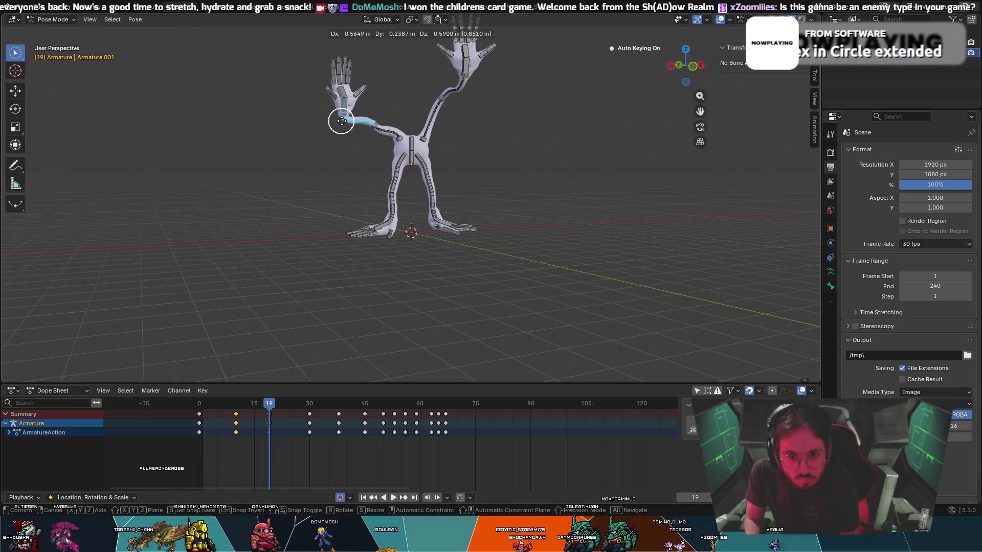
right_click(384, 114)
middle_click_drag(385, 112, 406, 125)
scroll(394, 121, "up", 6)
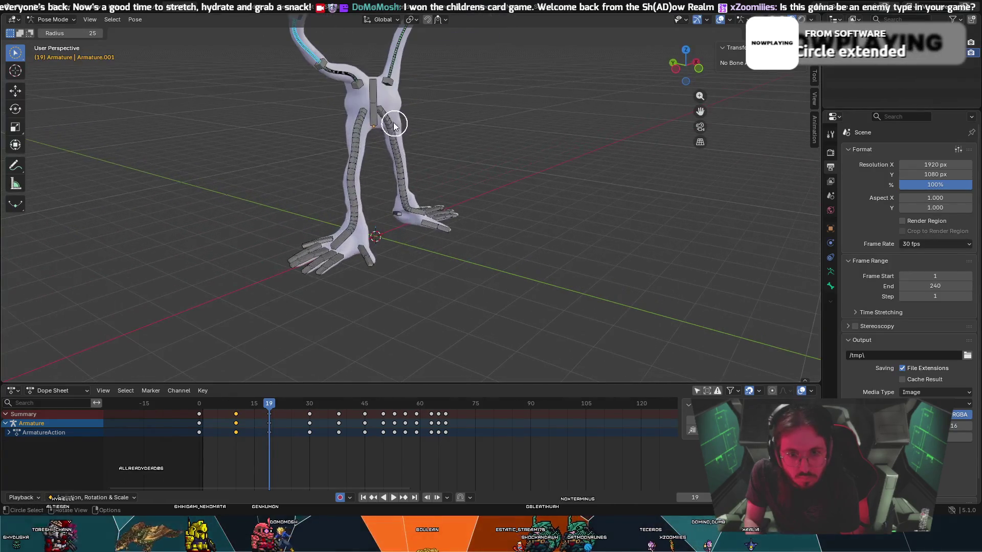
key("g")
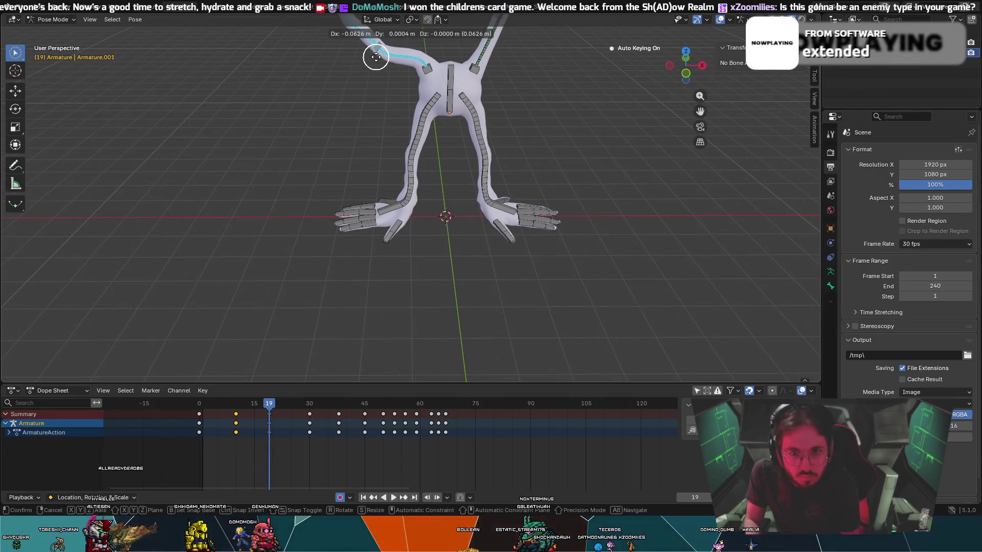
left_click(366, 61)
mouse_move(366, 61)
middle_mouse_down()
mouse_move(375, 91)
mouse_move(389, 87)
mouse_move(357, 96)
mouse_move(443, 103)
mouse_move(443, 138)
middle_mouse_up()
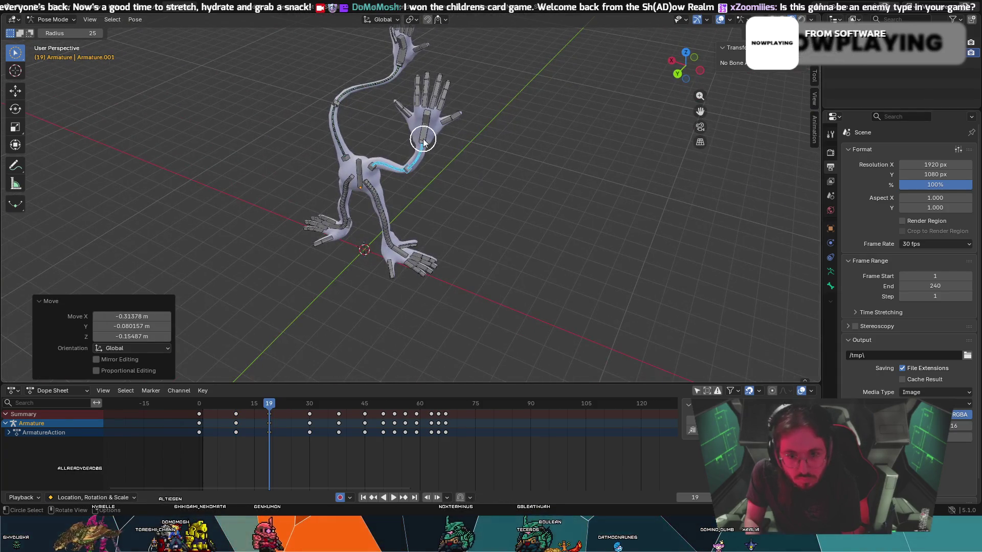
- Rotate the hand bone 17.1° about global Z and 22.8° about global X
key("r")
key("z")
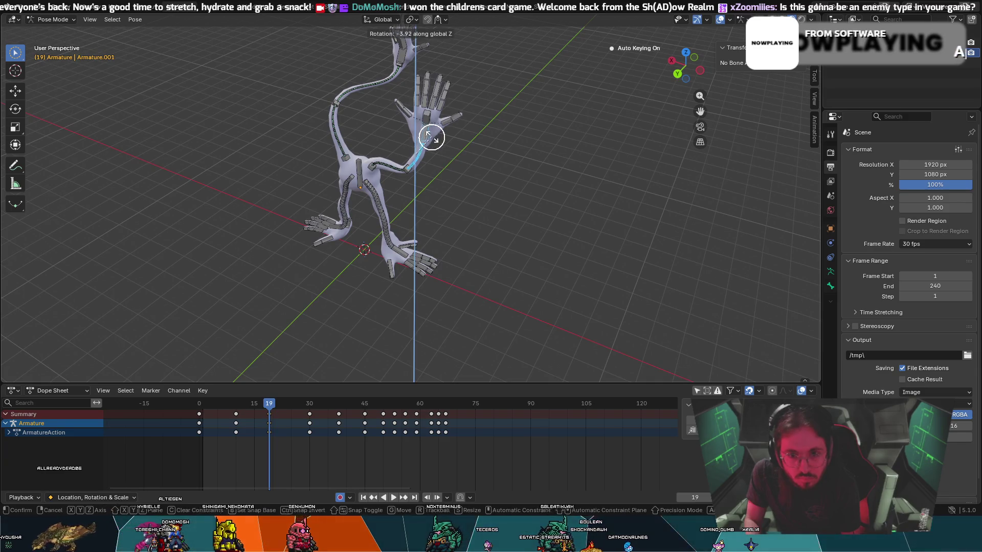
left_click(424, 138)
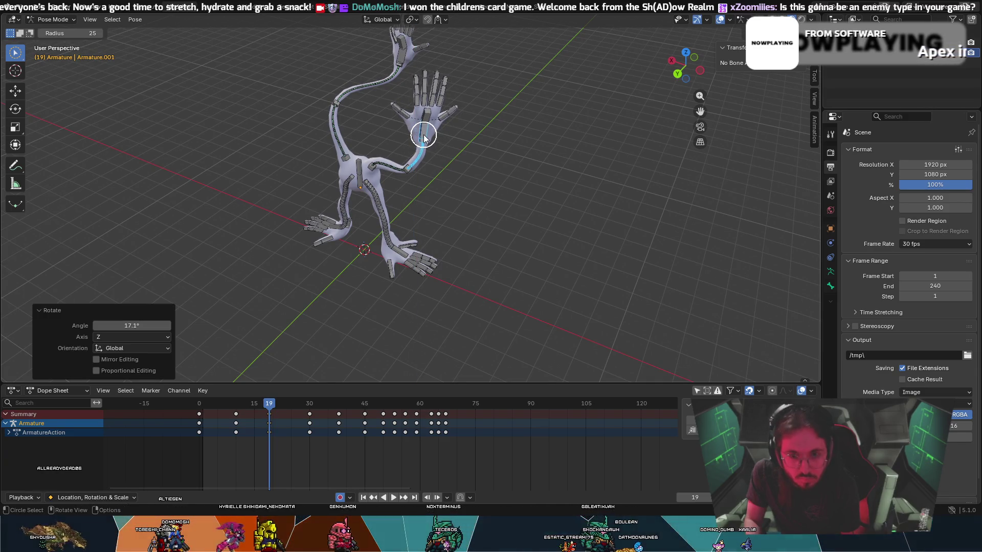
right_click(427, 129)
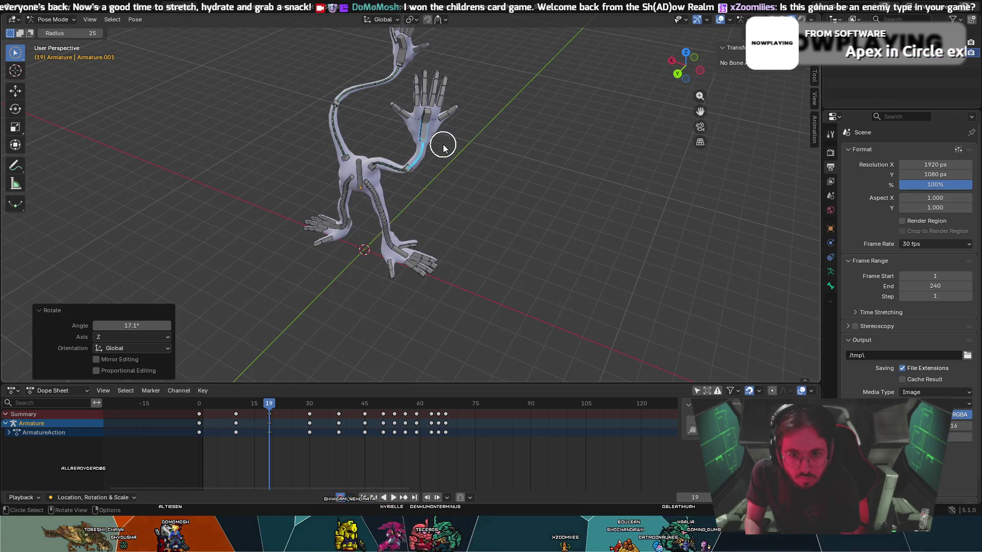
left_click(440, 145)
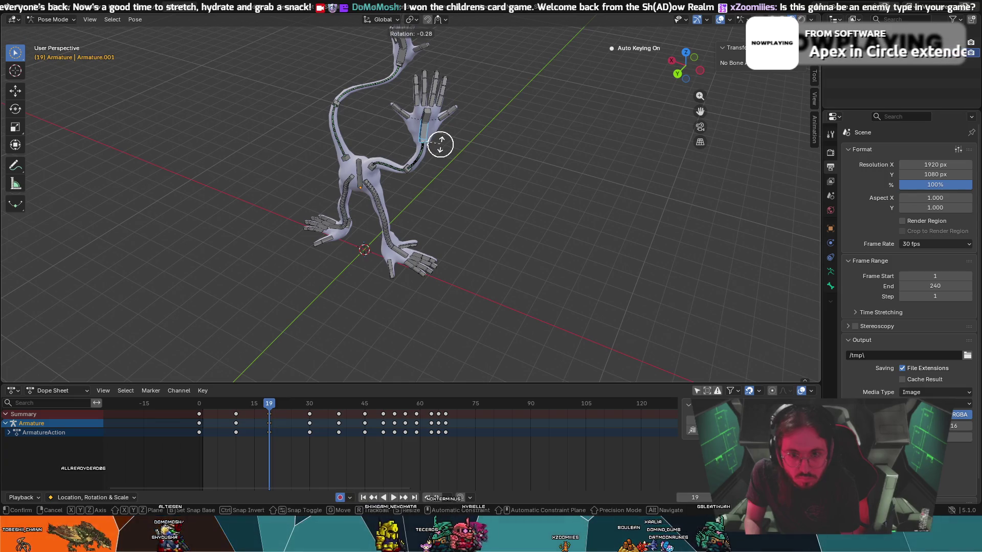
key("r")
key("x")
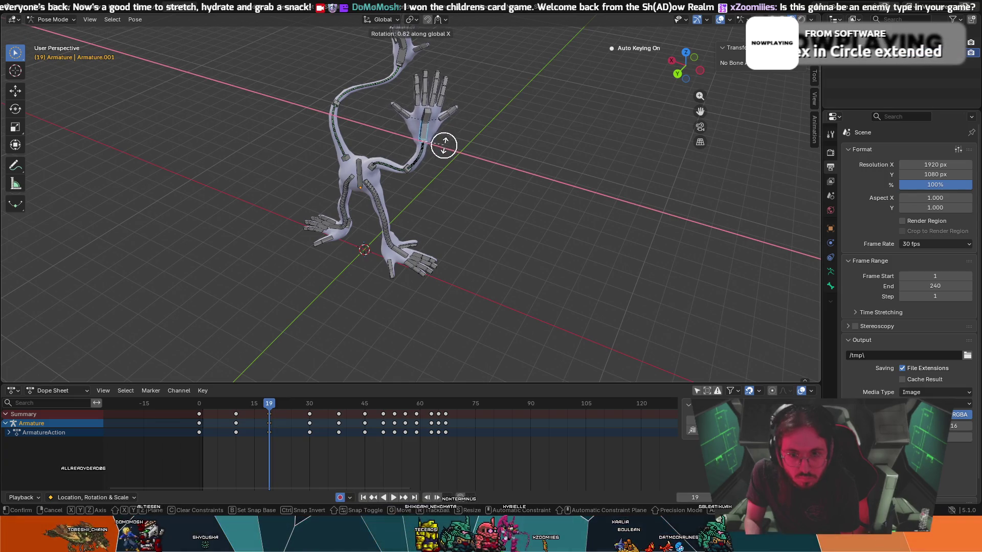
left_click(447, 156)
mouse_move(445, 154)
middle_mouse_down()
mouse_move(292, 155)
mouse_move(266, 142)
mouse_move(331, 116)
middle_mouse_up()
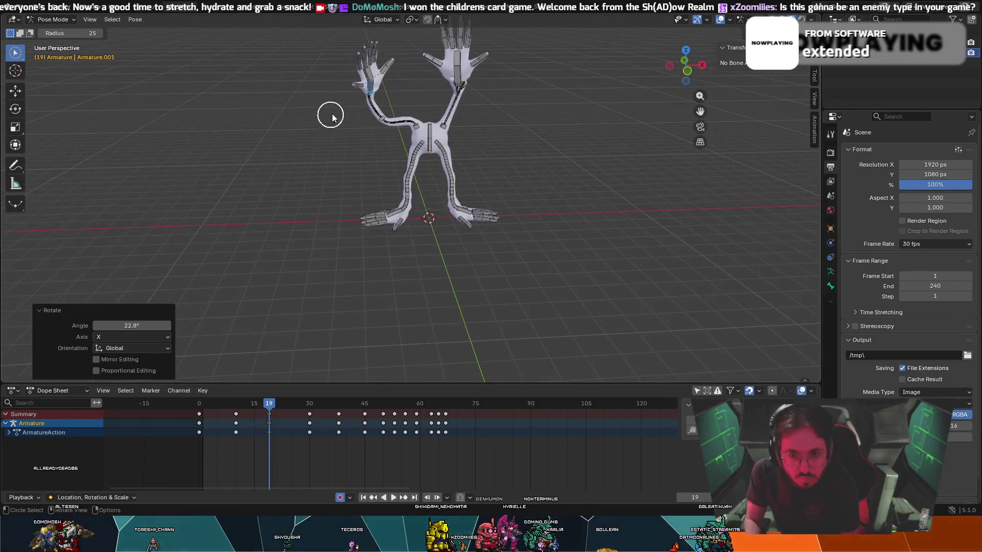
- Select the left hand bone and pull it outward to stretch the arm at frame 19
key("Escape")
key("c")
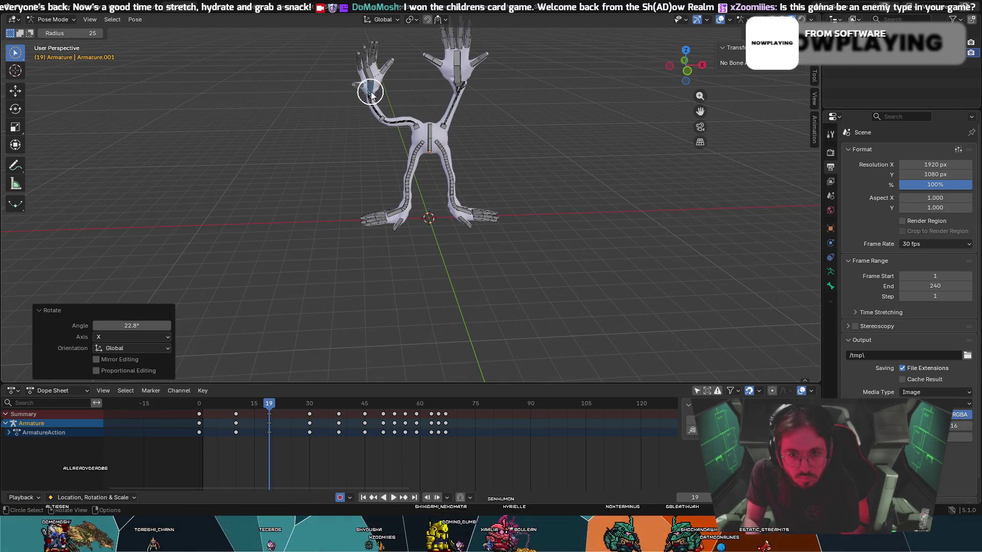
left_click(364, 86)
key("g")
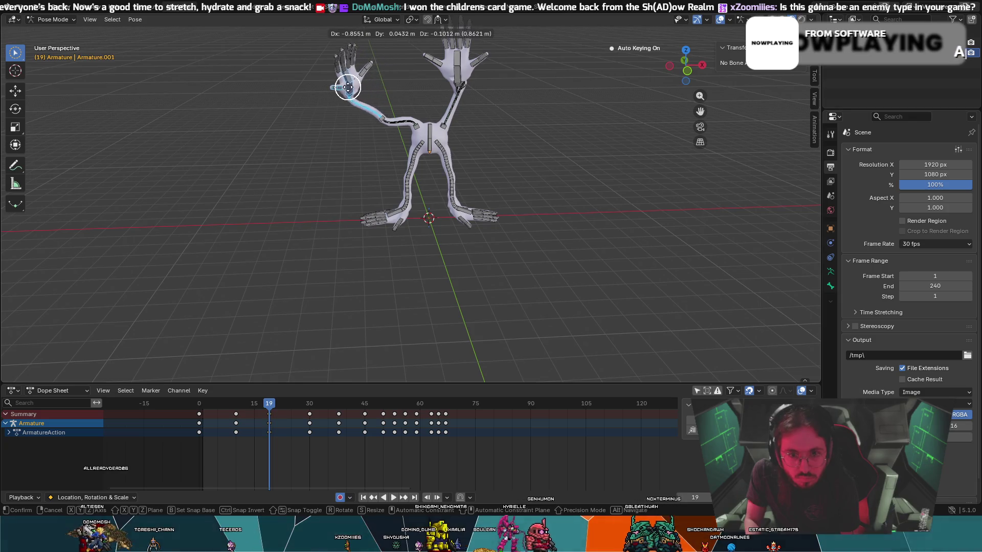
left_click(342, 90)
- Play back the reach from around frames 6 and 11, then return to frame 19
left_click_drag(269, 404, 219, 410)
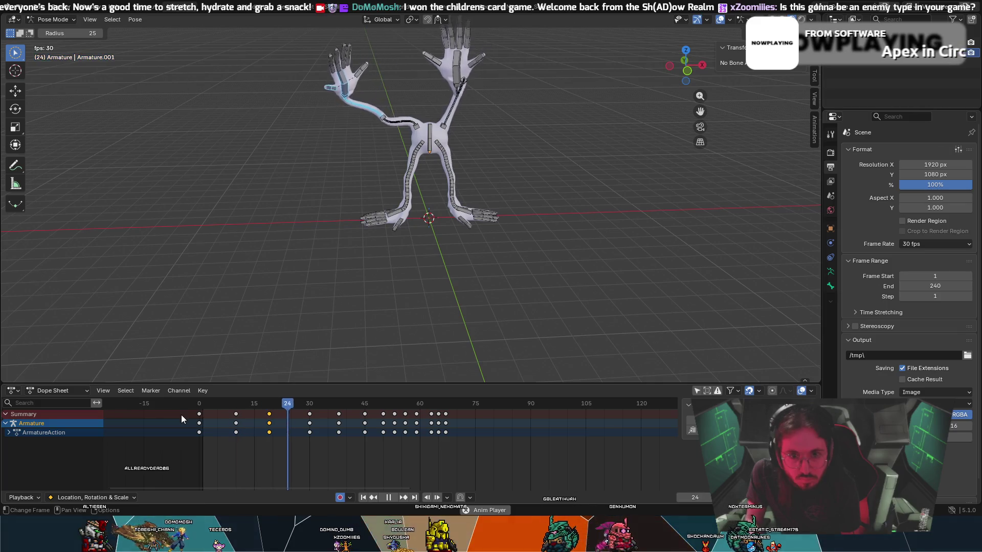
key("space")
left_click_drag(330, 403, 235, 413)
key("space")
key("space")
left_click_drag(325, 409, 269, 412)
- Nudge the raised arm slightly right, then replay the animation from frame 1
key("g")
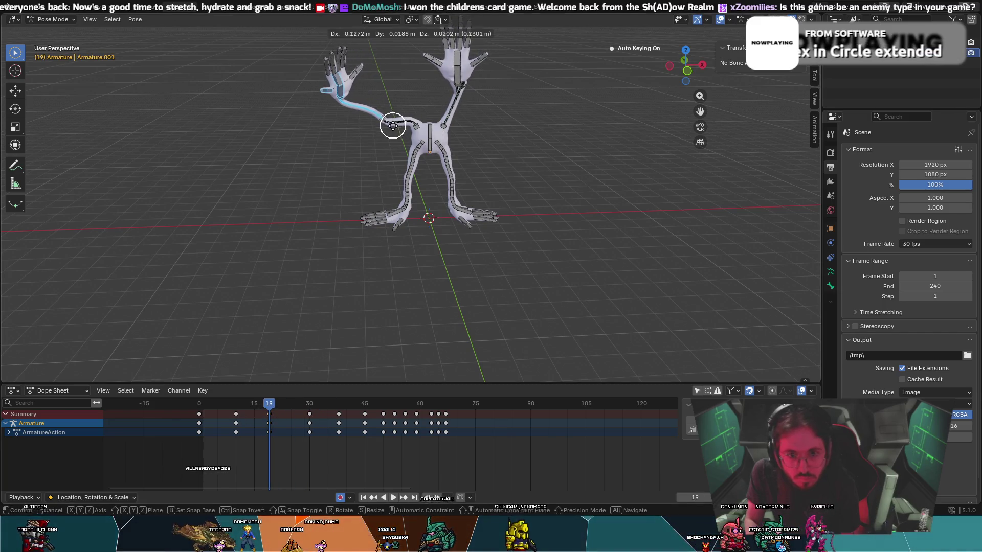
left_click(209, 421)
left_click_drag(268, 406, 195, 411)
key("space")
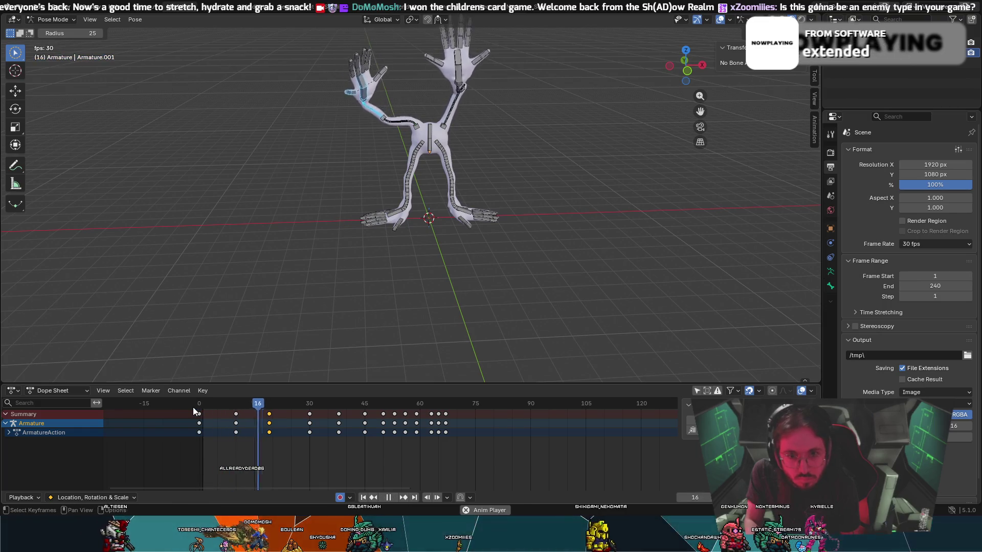
key("space")
mouse_move(338, 405)
left_mouse_down()
mouse_move(309, 408)
mouse_move(333, 406)
left_mouse_up()
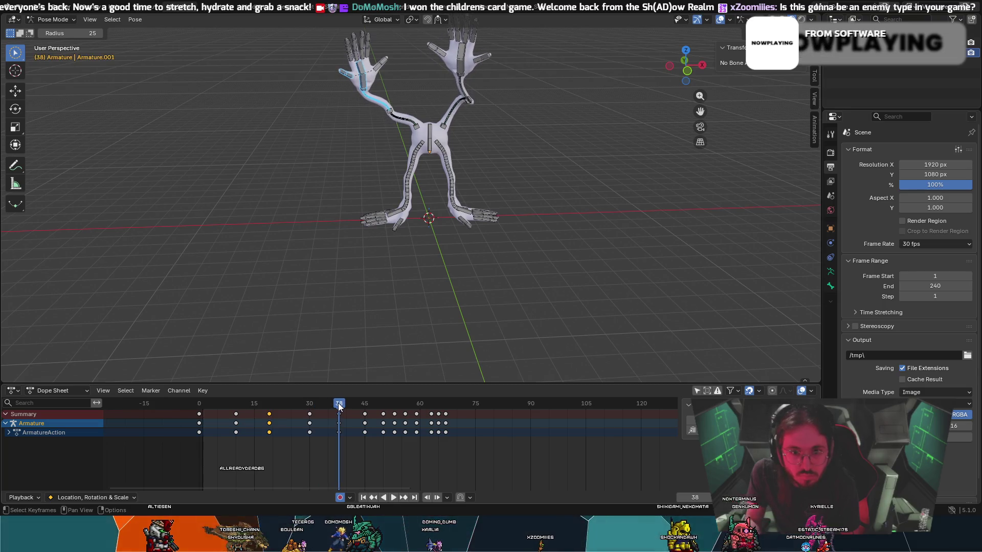
- Reposition the arm bone, turn the hand and forearm inward 22.2°, and replay to frame 45
left_click(349, 92)
key("g")
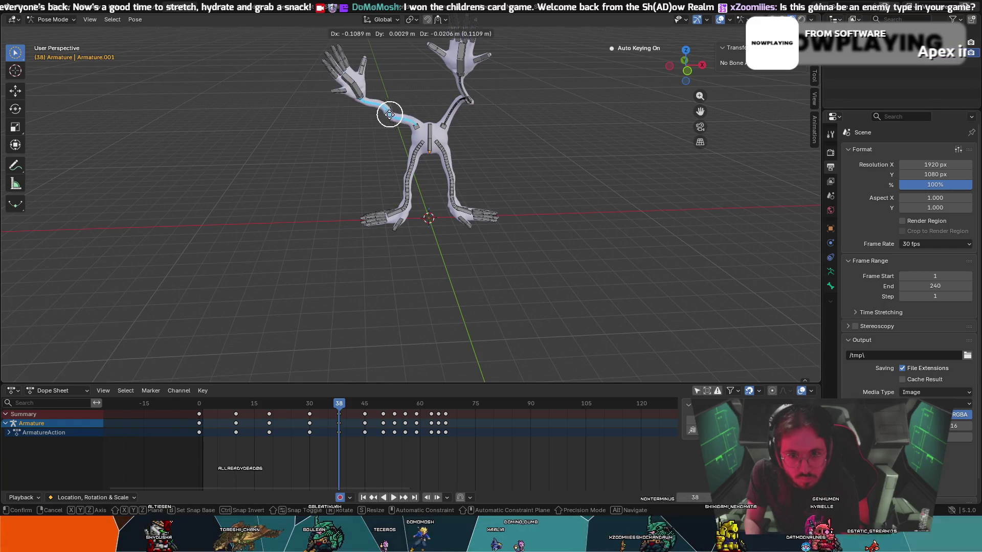
left_click(371, 123)
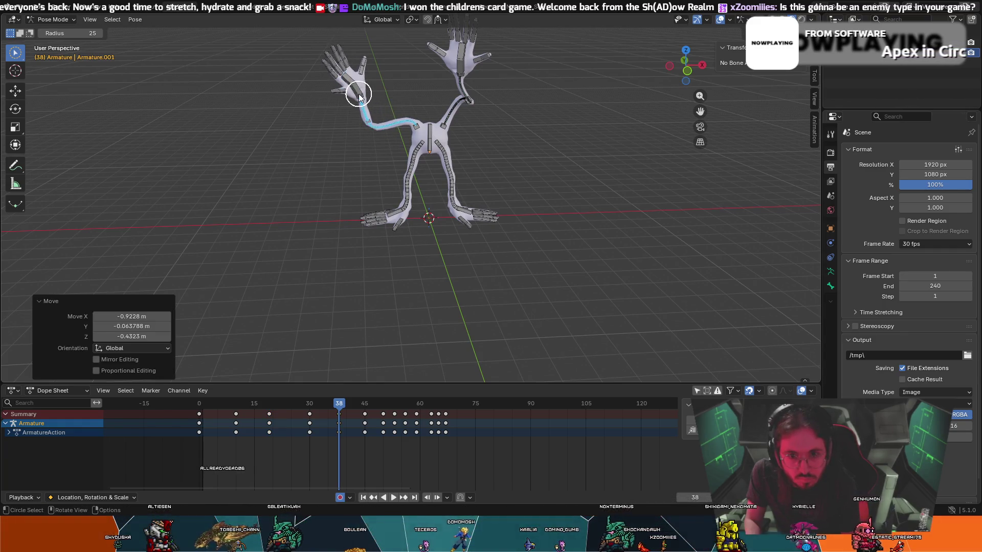
key("c")
key("r")
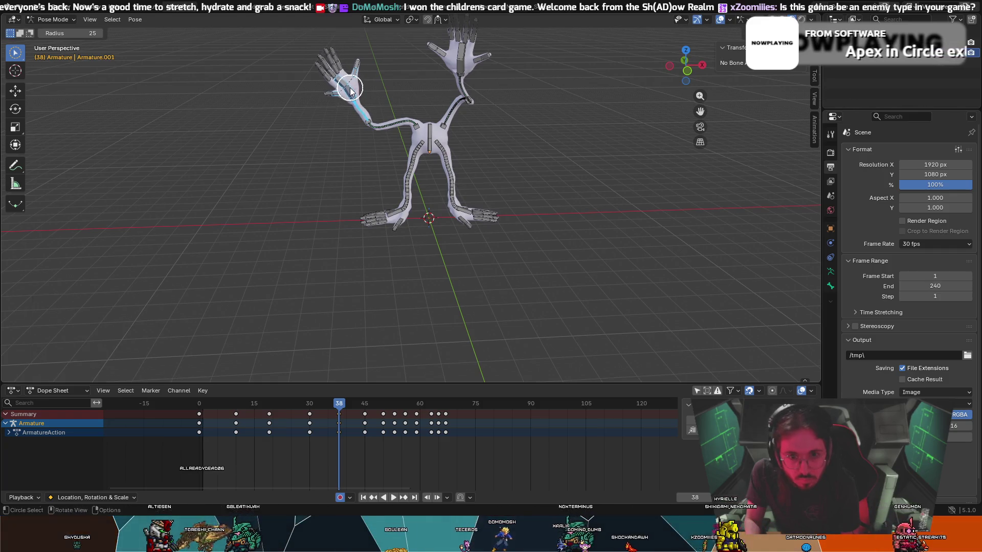
left_click(339, 266)
left_click_drag(340, 404, 205, 416)
key("space")
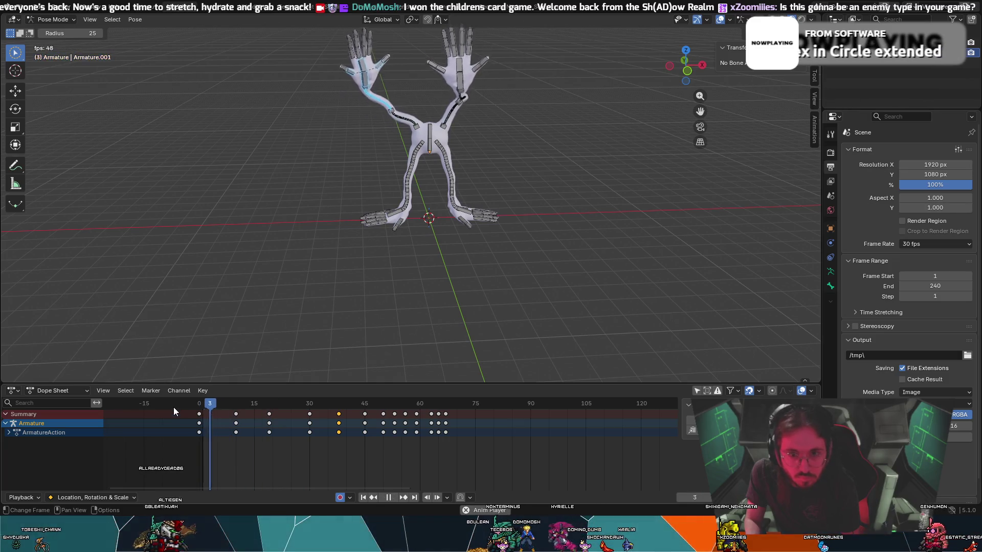
key("space")
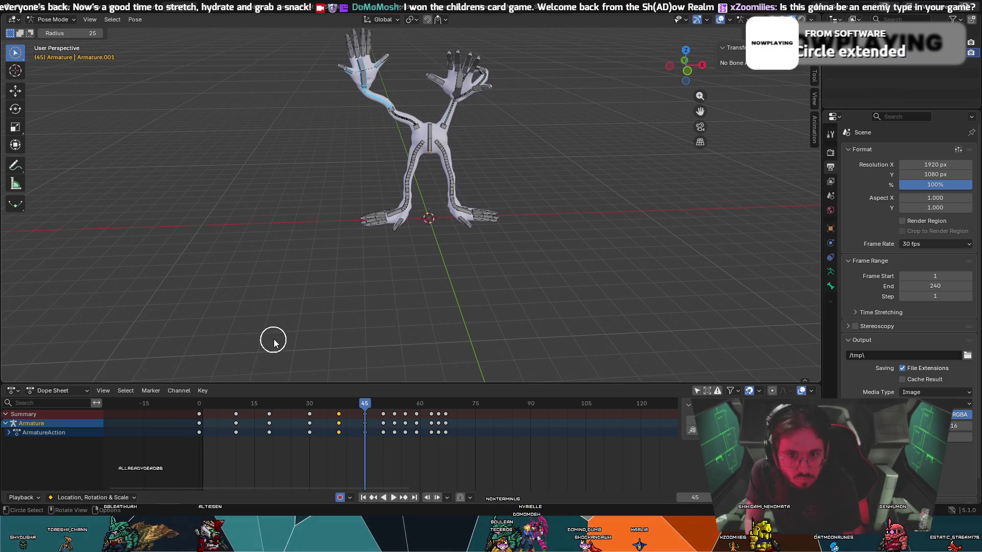
- Move the arm bone vertically and rotate it about global Z and X at frame 45
scroll(307, 415, "down", 2)
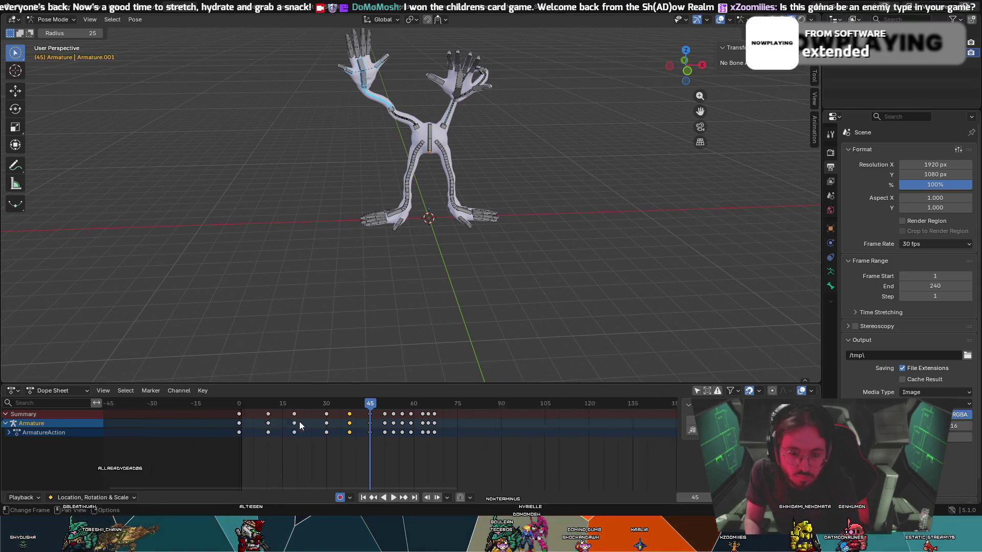
key("g")
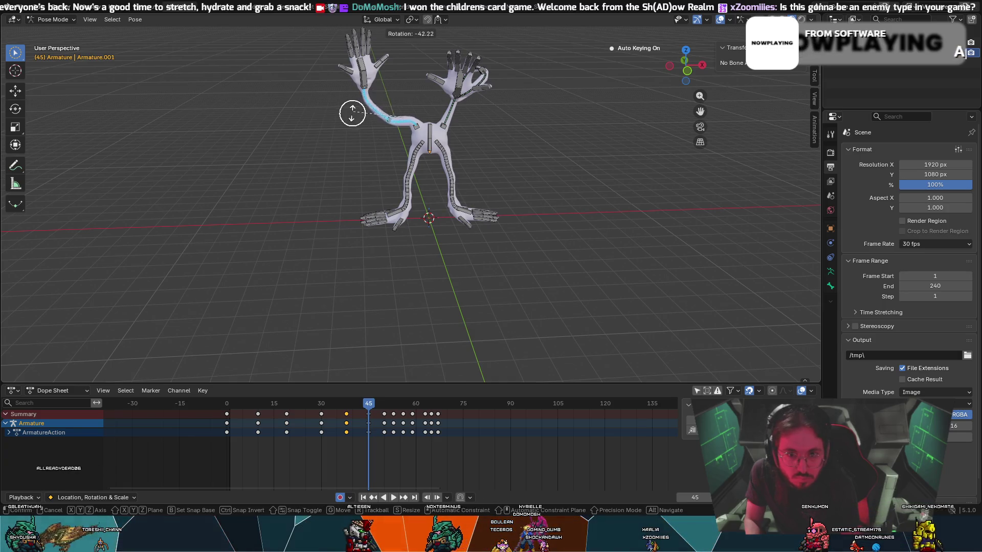
key("g")
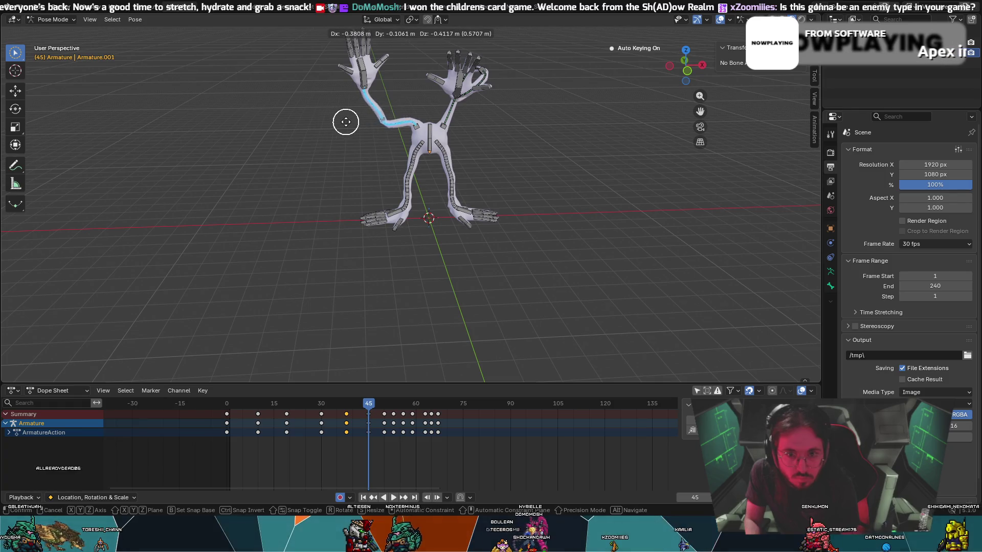
key("z")
left_click(330, 118)
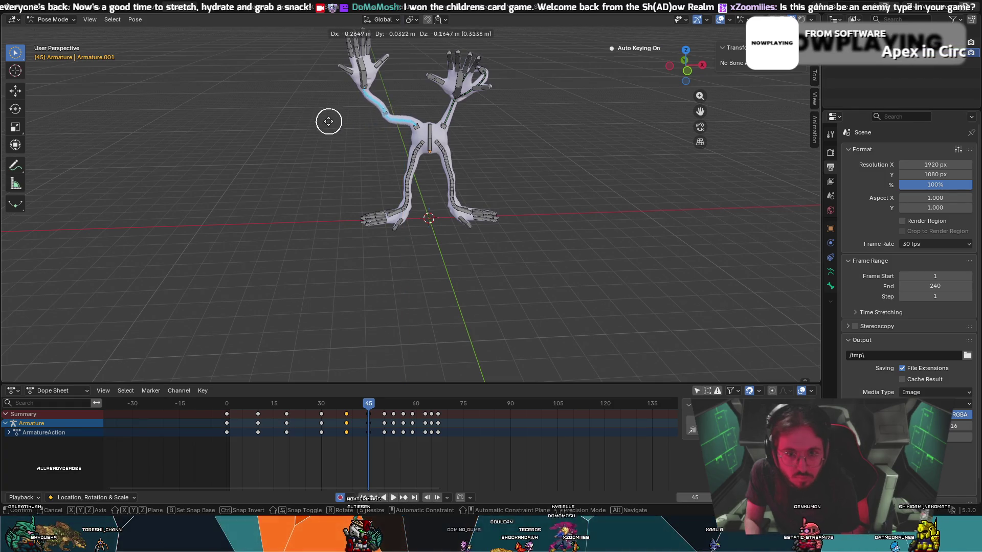
key("c")
key("Escape")
key("r")
key("z")
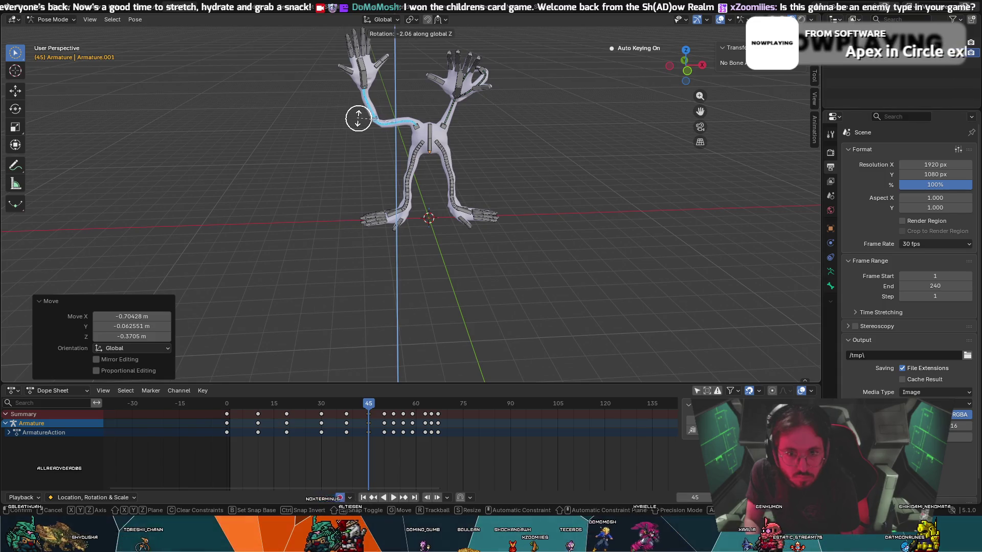
key("x")
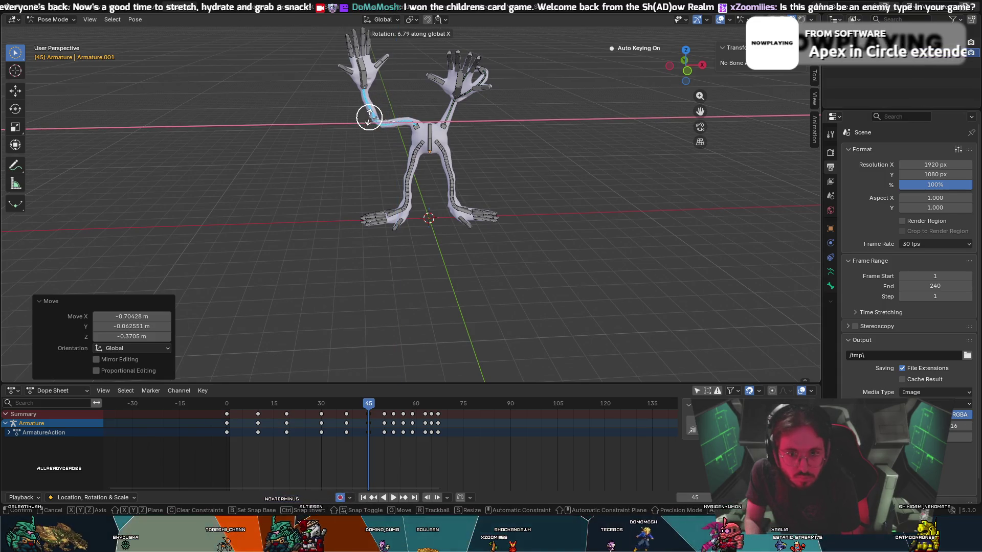
left_click(385, 142)
- Rotate the arm bone again so it is keyed at -27.1° about global Z
key("c")
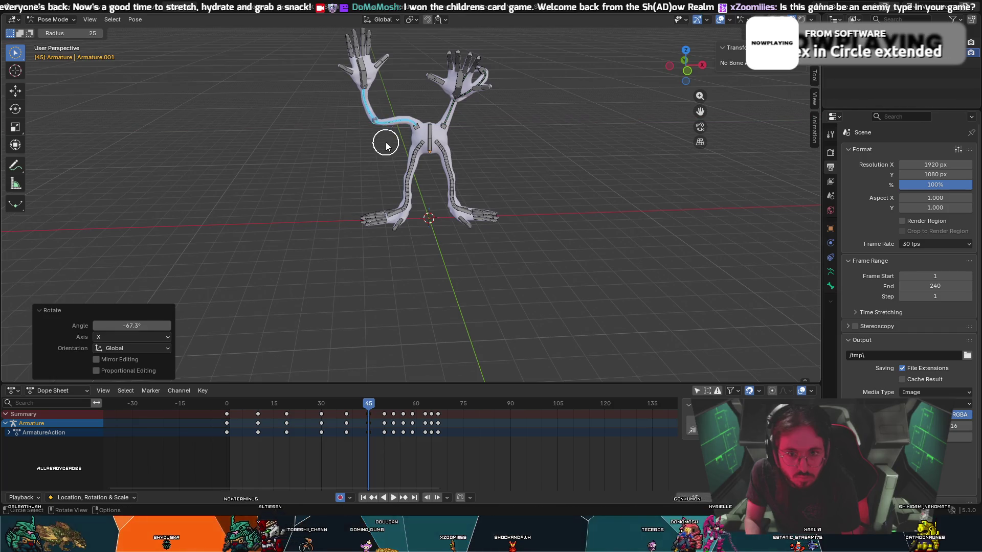
key("r")
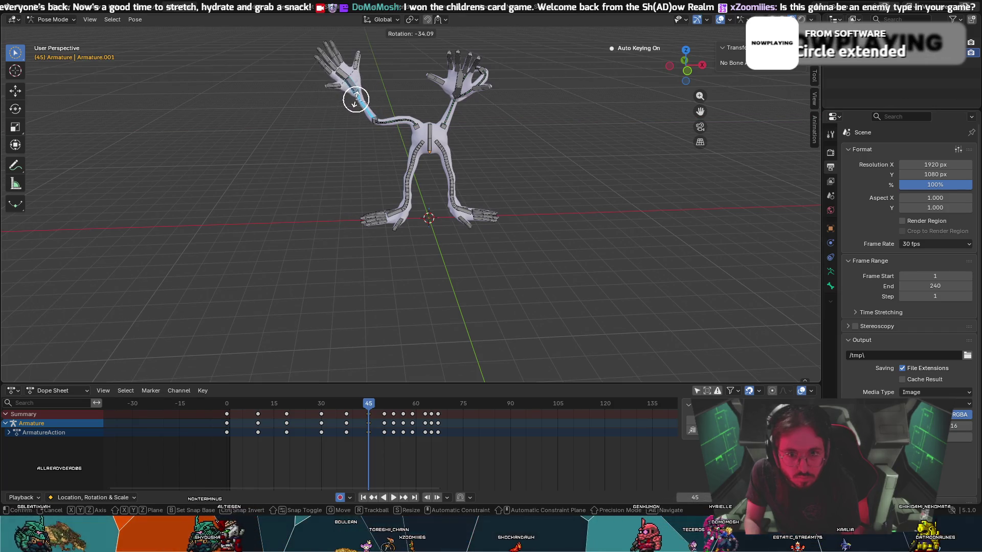
left_click(356, 99)
left_click(359, 92)
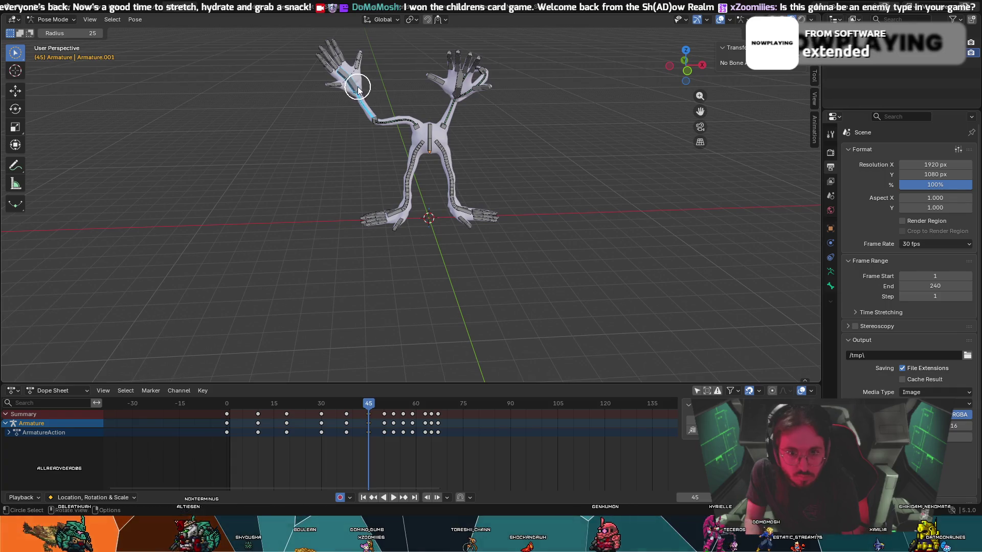
key("Escape")
key("r")
key("x")
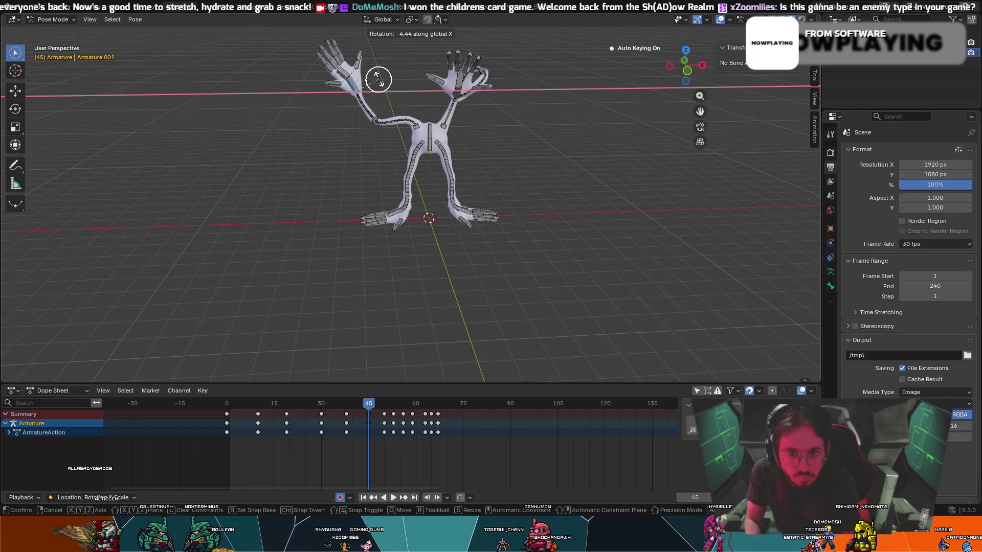
key("z")
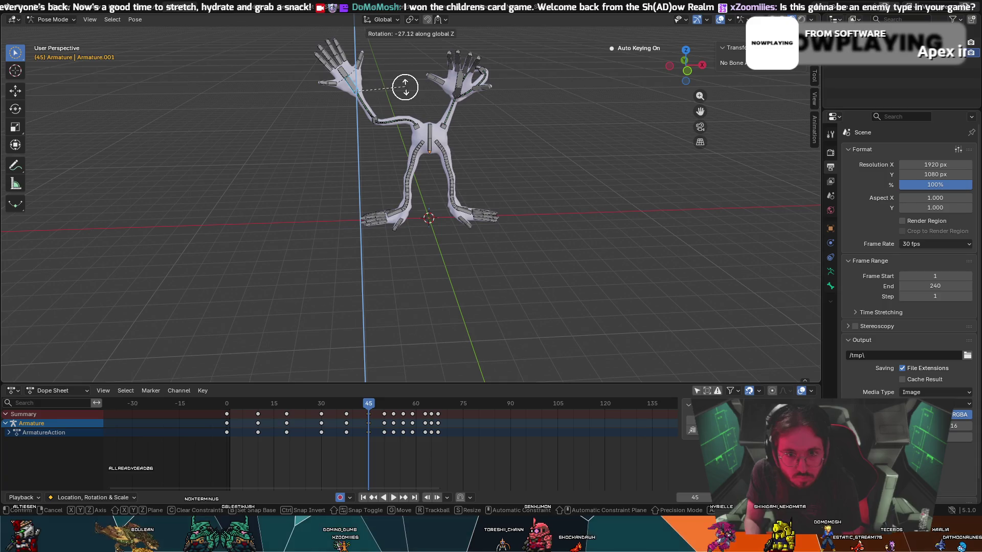
left_click(405, 87)
left_click_drag(371, 399, 217, 410)
key("space")
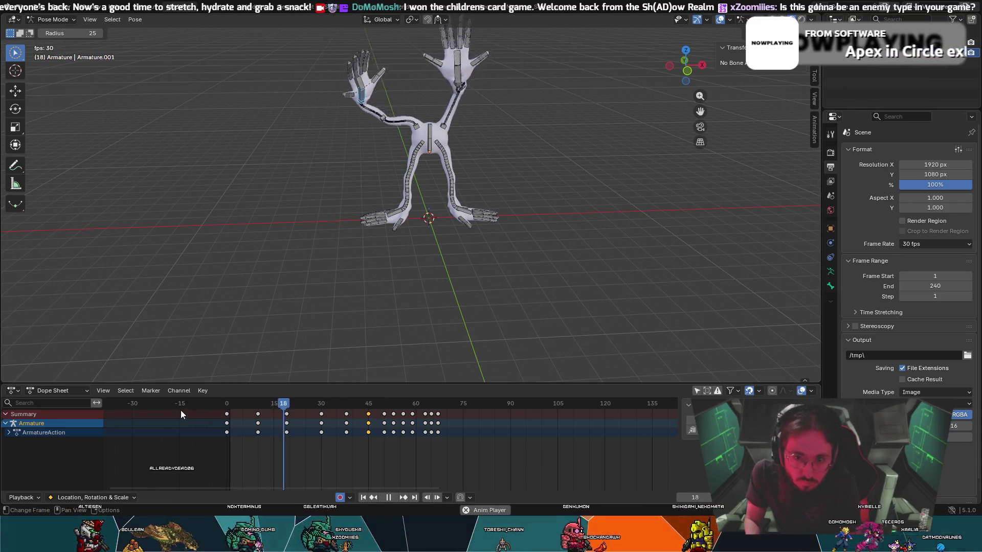
key("space")
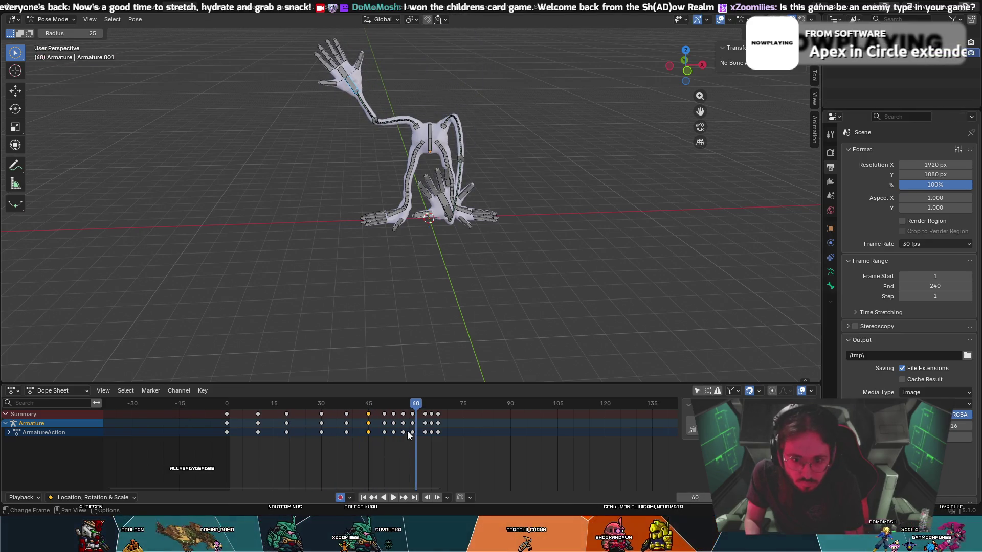
mouse_move(413, 407)
left_mouse_down()
mouse_move(348, 412)
mouse_move(383, 415)
left_mouse_up()
key("c")
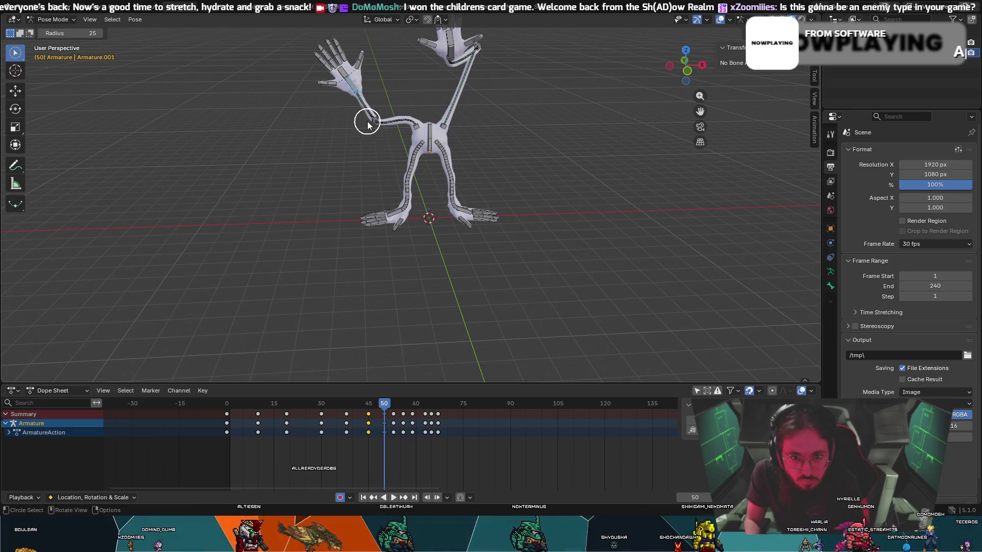
- Move the arm bone down-left, rotate it, and add the upper arm bone to the selection
key("g")
left_click(371, 135)
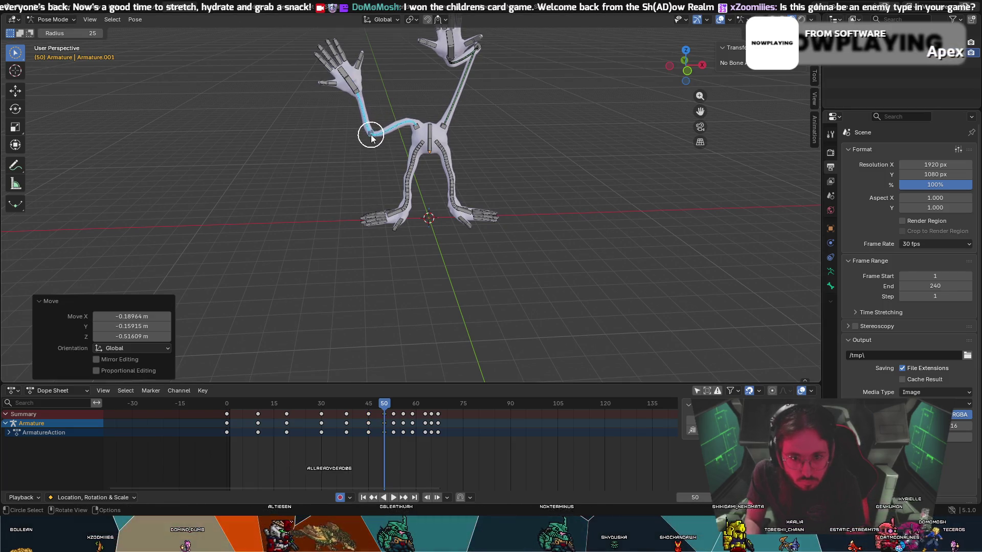
key("r")
left_click(348, 97)
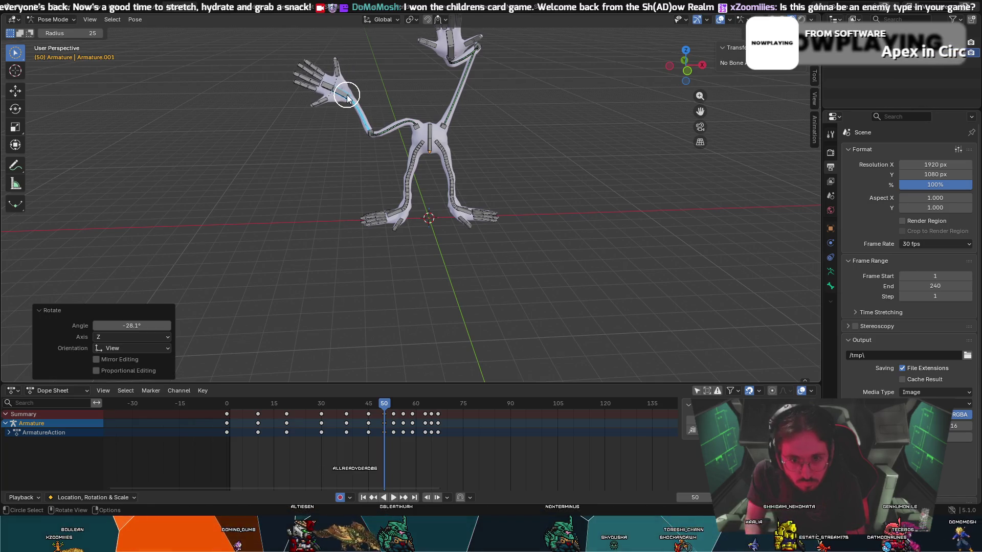
key("c")
left_click(370, 136)
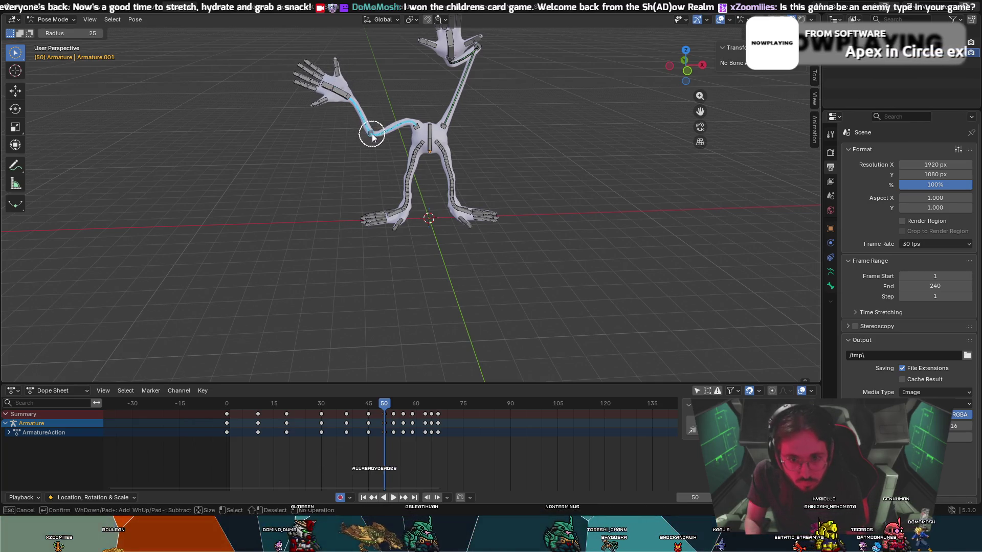
- Try moving the selected arm bones, undo the move, and compare against frame 45
mouse_move(361, 124)
middle_mouse_down()
mouse_move(390, 114)
mouse_move(462, 118)
middle_mouse_up()
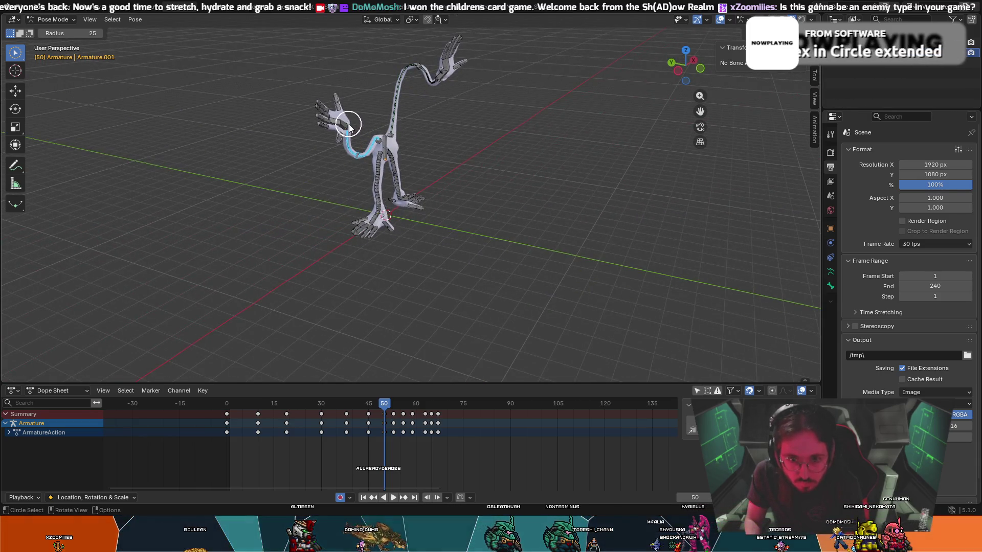
key("r")
key("g")
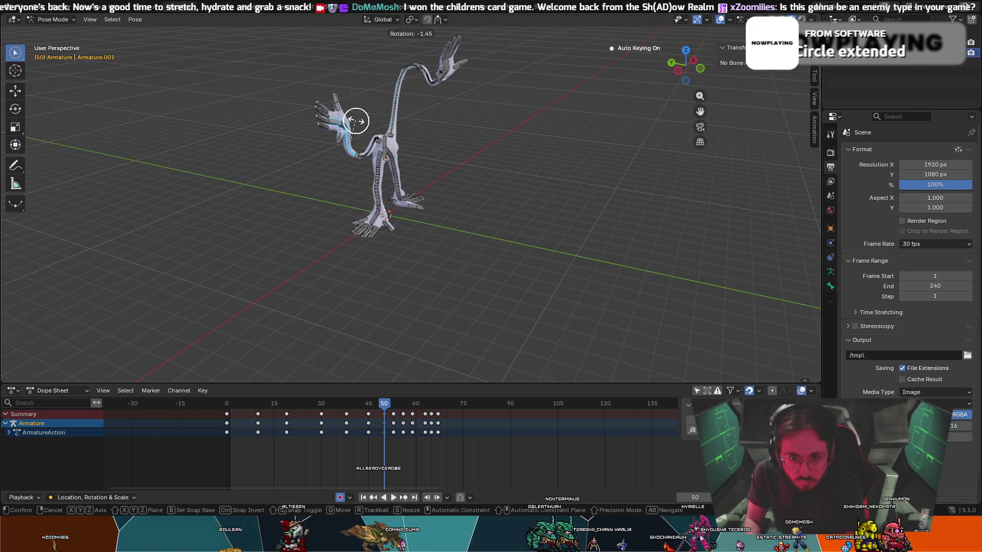
left_click(379, 120)
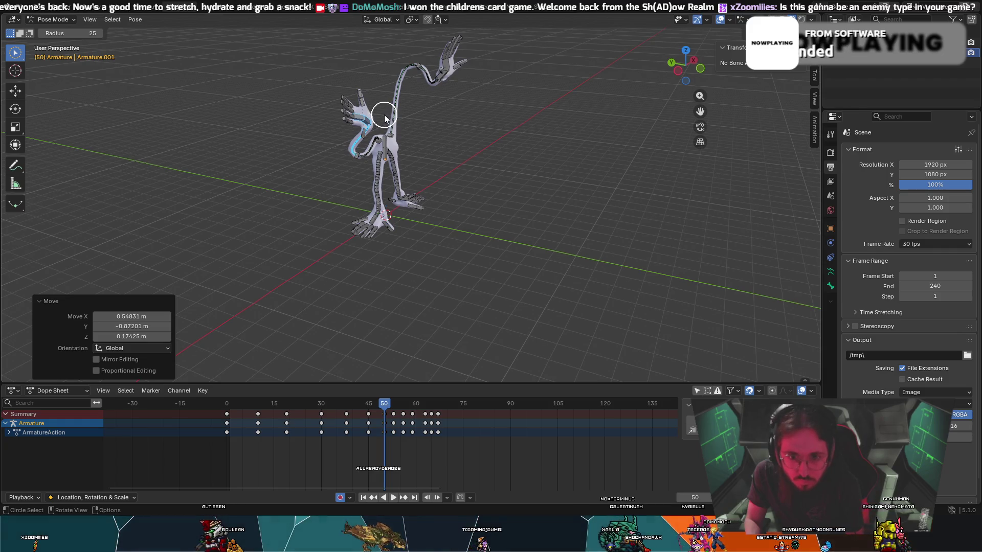
key("ctrl+z")
key("ctrl+z")
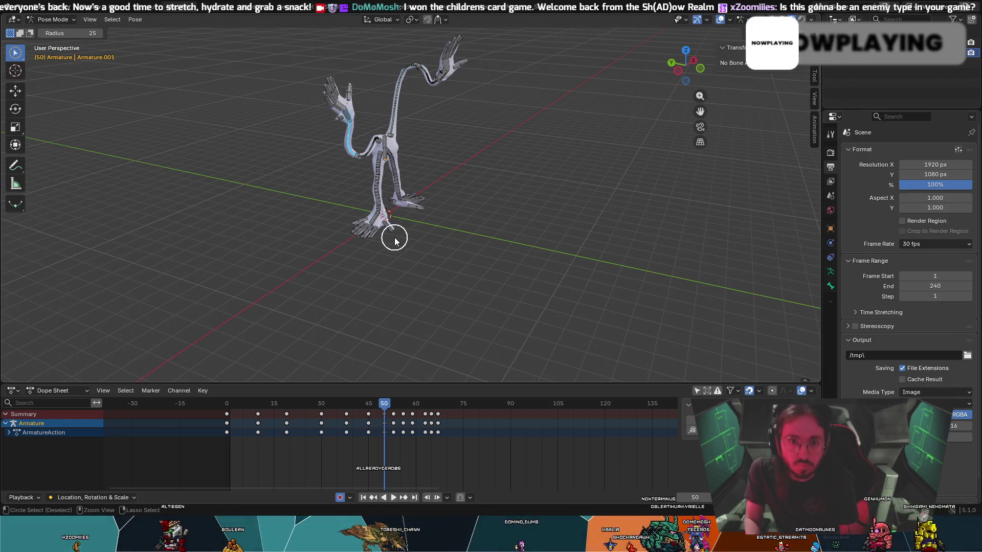
left_click_drag(386, 403, 371, 406)
left_click_drag(369, 405, 383, 405)
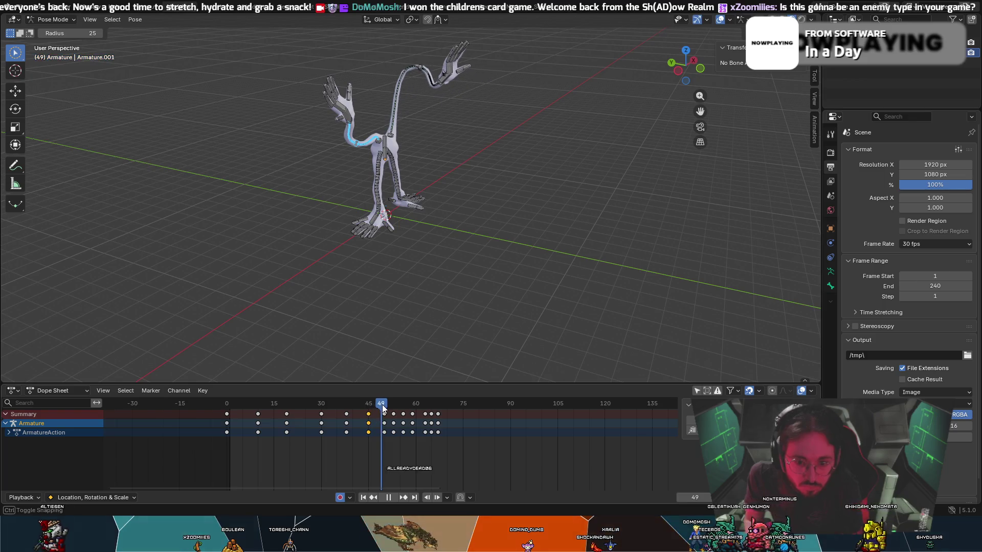
- Lift the arm bone about 0.43 m X and 0.96 m Z, then scrub to check the reach
key("g")
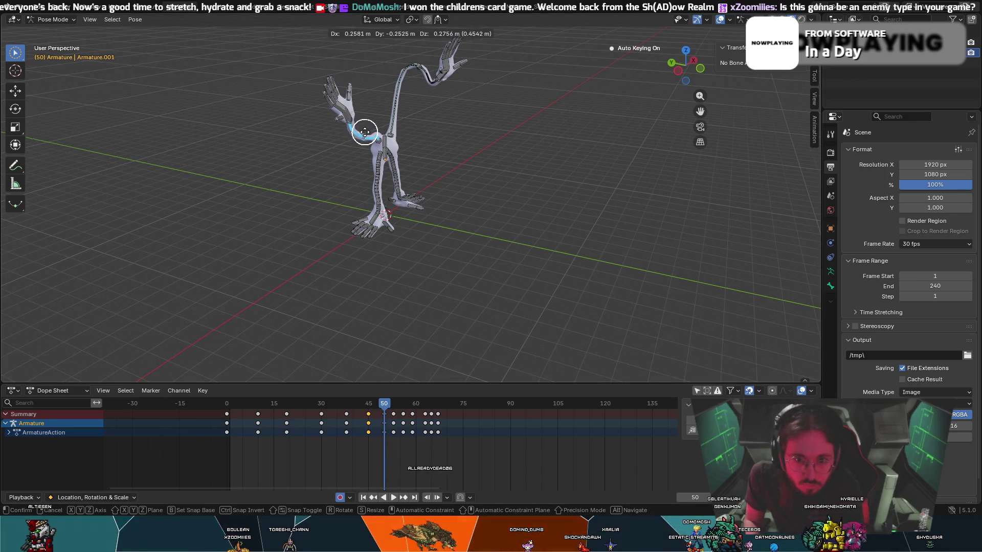
left_click(359, 120)
key("g")
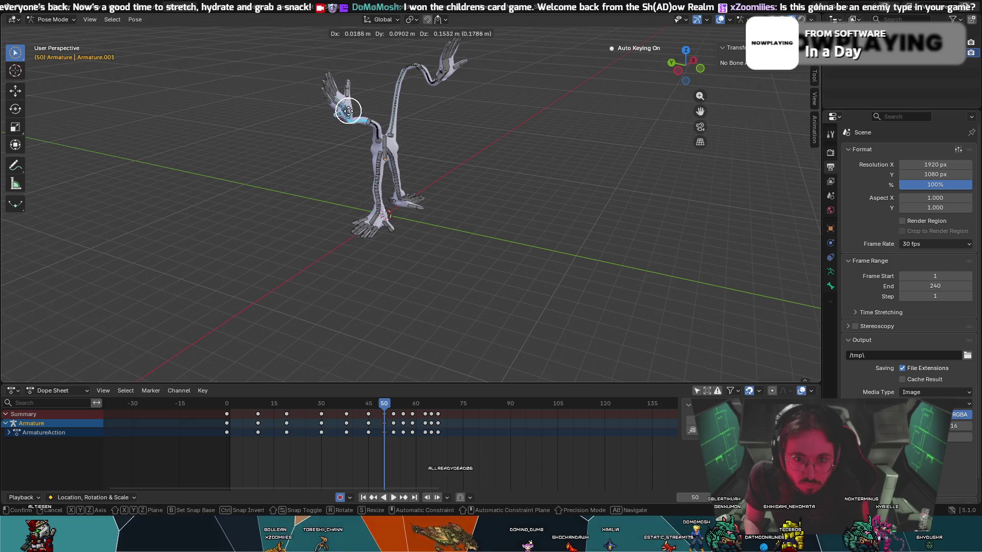
left_click(350, 84)
mouse_move(372, 404)
left_mouse_down()
mouse_move(340, 405)
mouse_move(422, 406)
mouse_move(366, 406)
mouse_move(405, 407)
left_mouse_up()
- At frame 56, rotate the hand bone about global Y and then global Z
key("c")
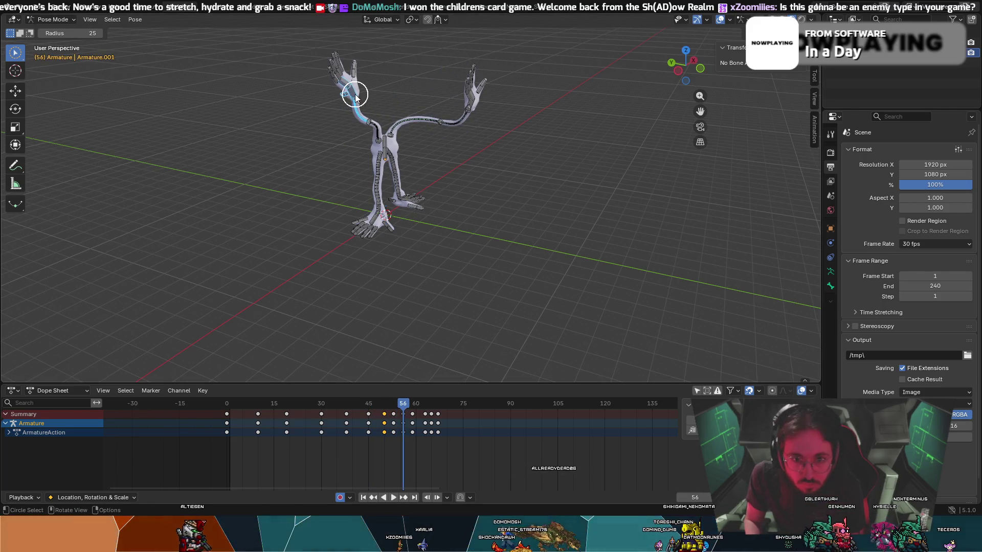
key("Escape")
key("r")
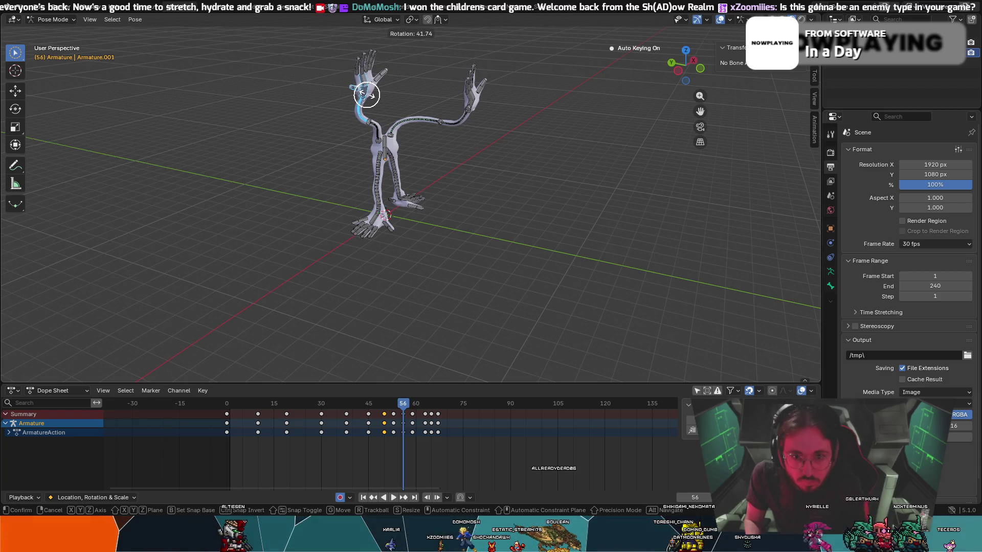
key("x")
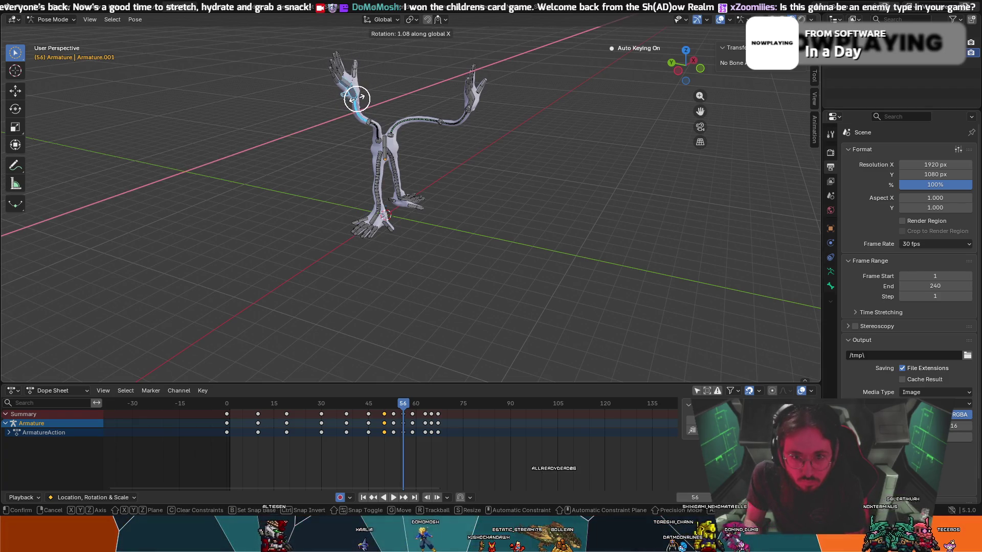
key("y")
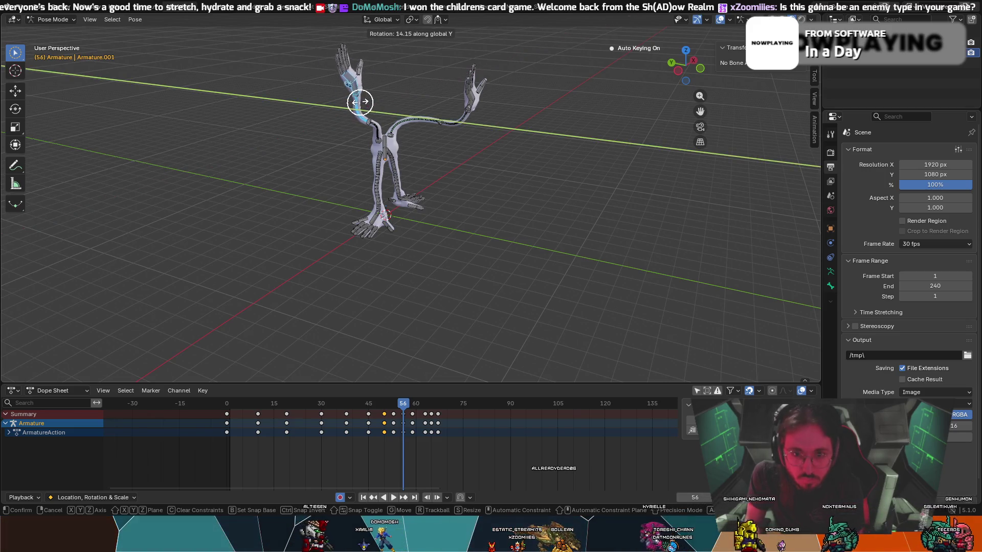
left_click(360, 107)
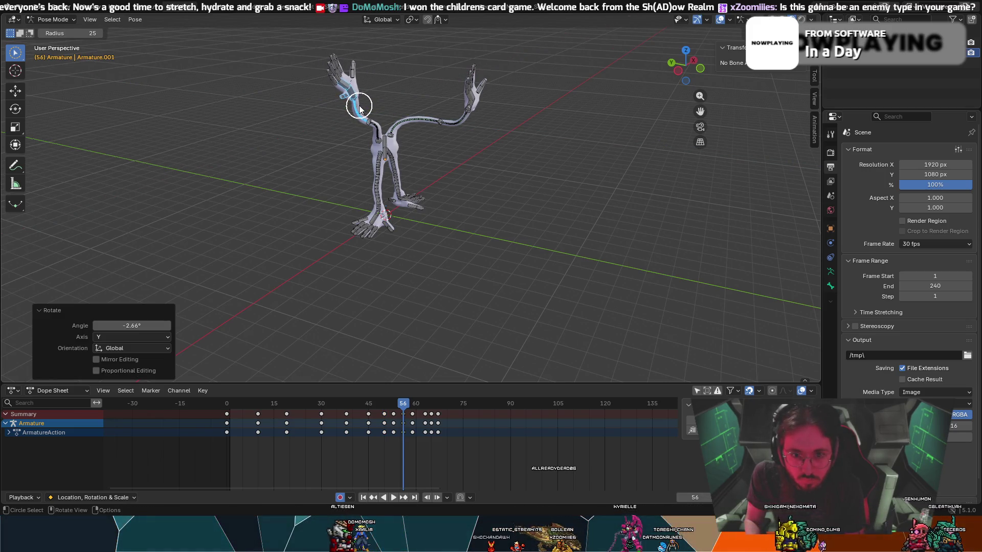
key("r")
key("z")
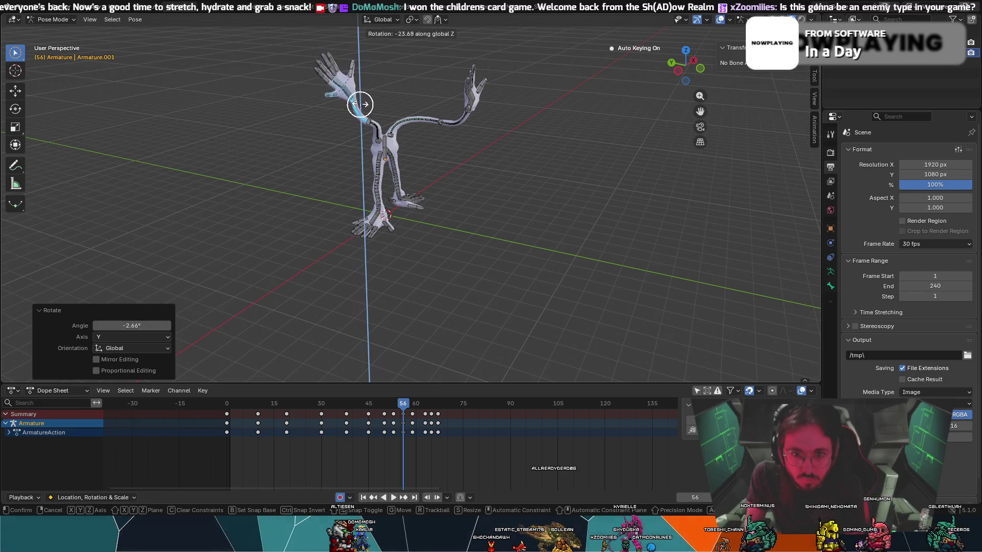
left_click(356, 105)
- Move the arm bone twice and rotate it about X to raise the left arm
key("g")
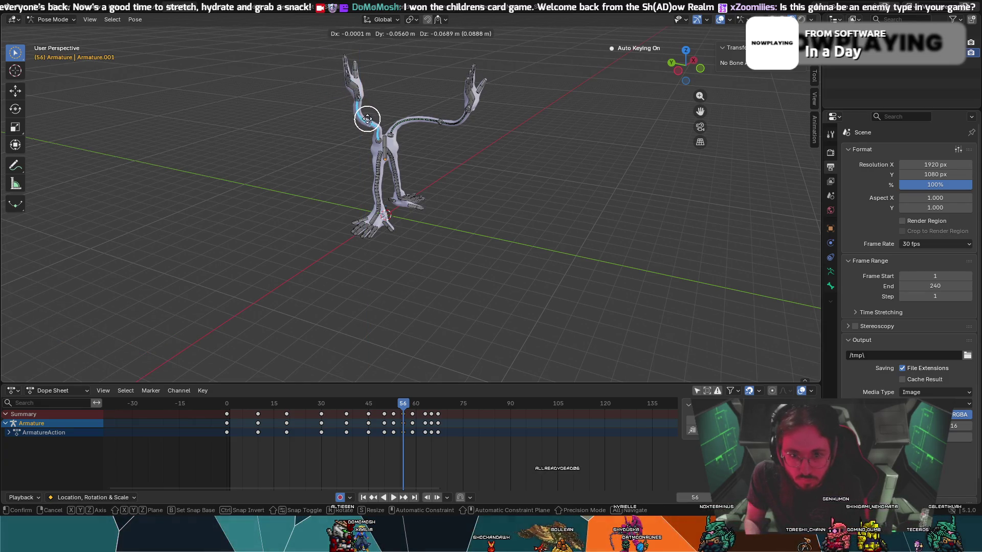
left_click(361, 104)
key("g")
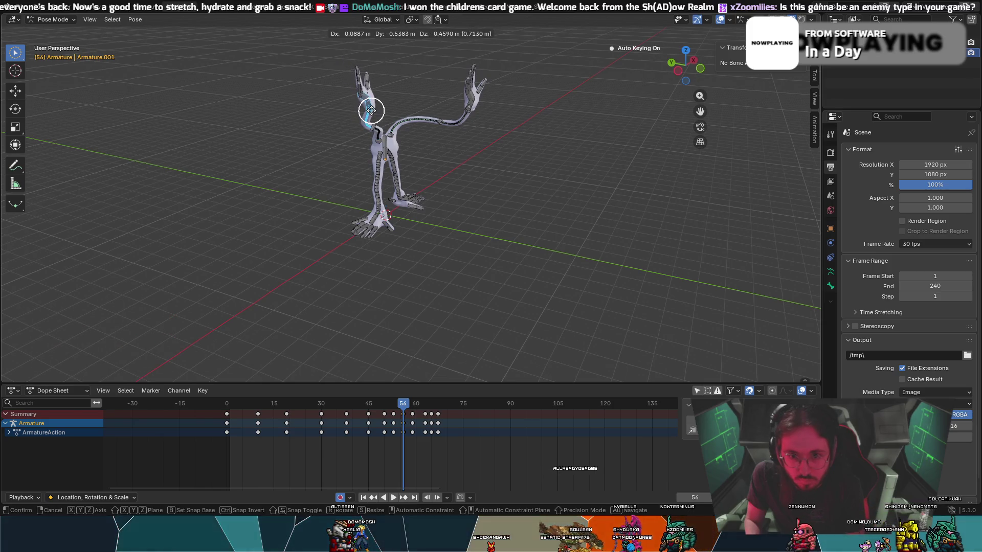
left_click(370, 111)
key("r")
key("x")
left_click(376, 110)
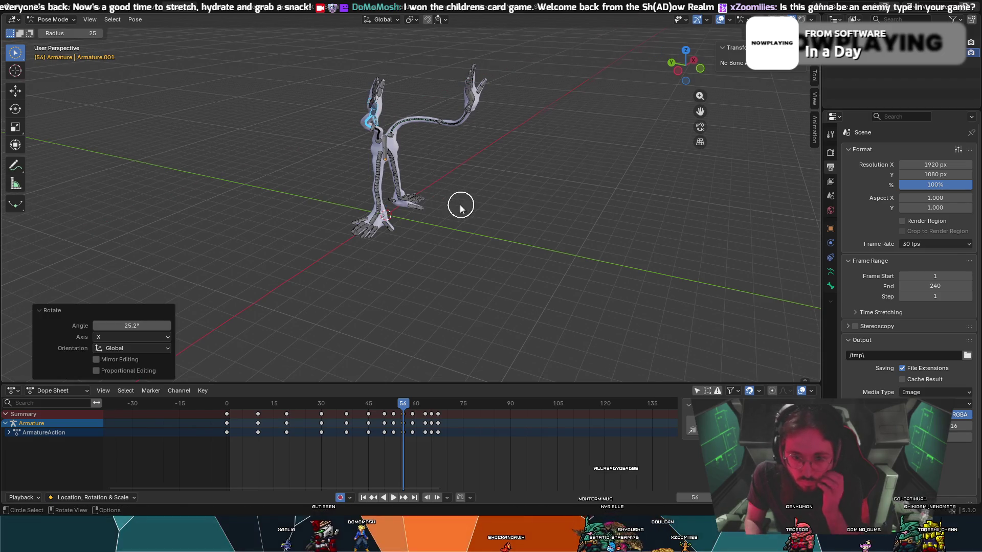
- Rotate the arm bone -11.9° about Z to key frame 56, then replay from the start
middle_click_drag(458, 204, 403, 198)
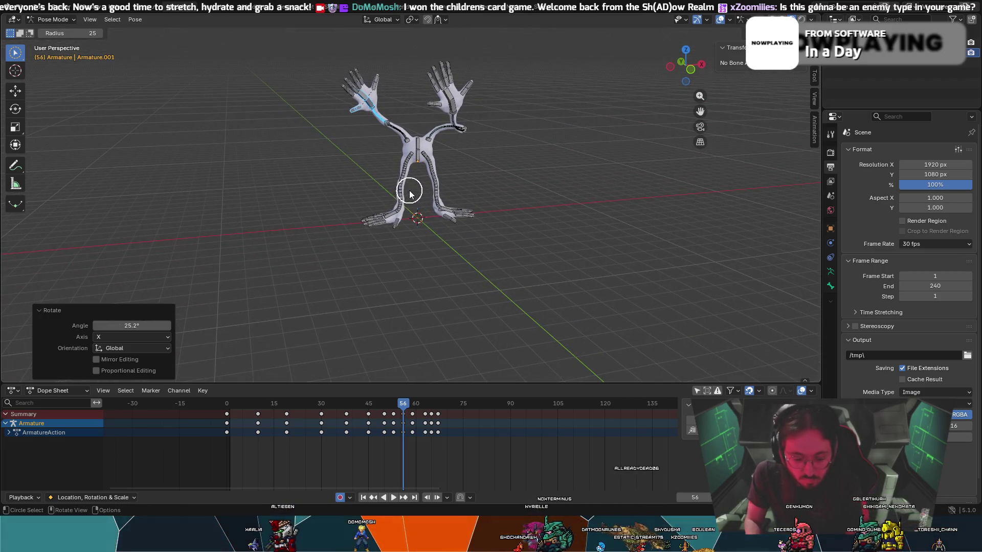
key("r")
key("z")
left_click(397, 194)
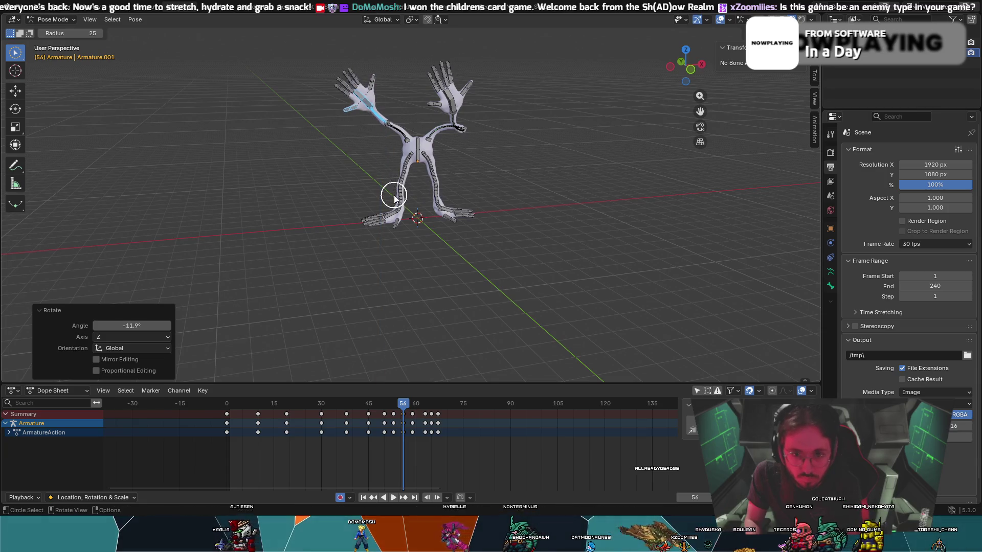
key("space")
left_click(285, 403)
left_click_drag(286, 404, 207, 395)
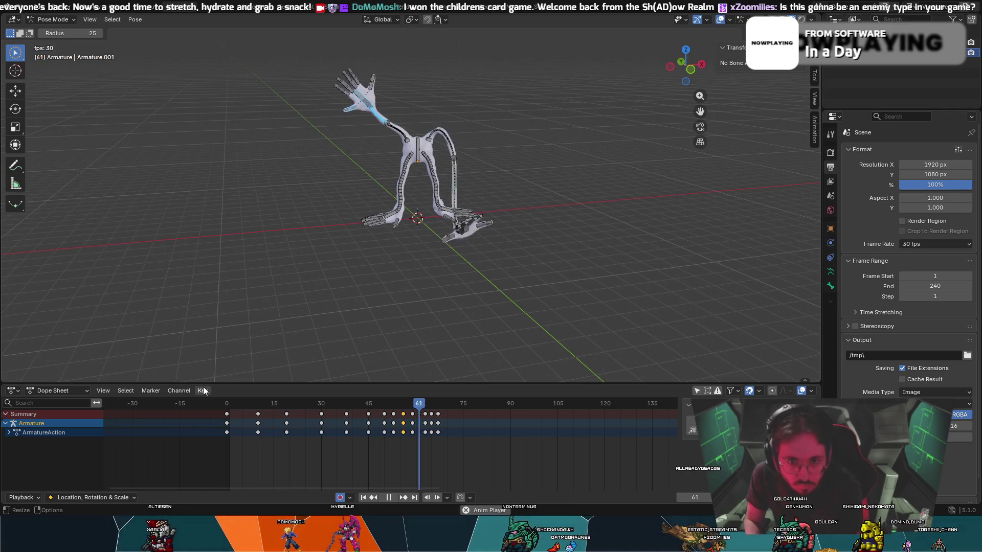
key("space")
left_click_drag(434, 403, 315, 424)
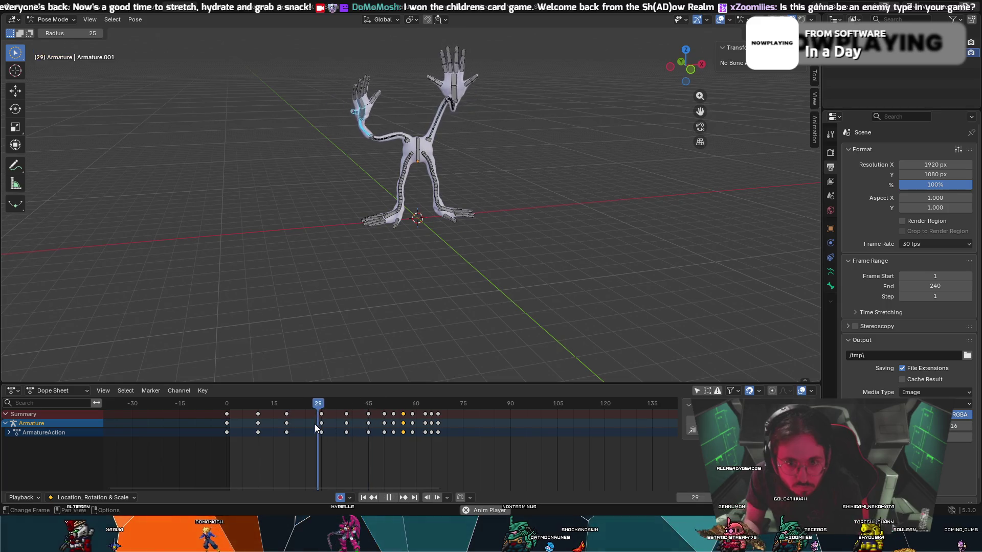
key("Right")
key("Right")
key("Right")
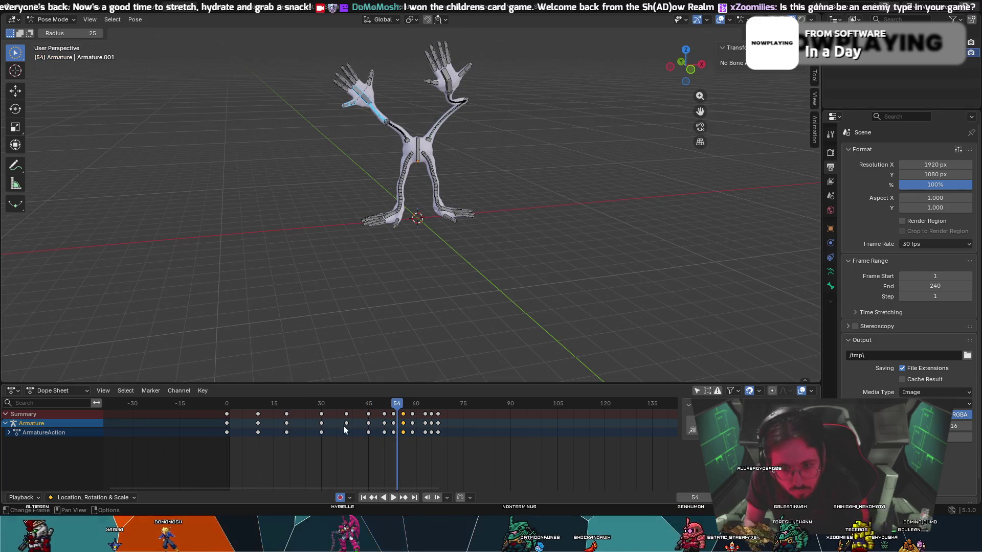
key("space")
mouse_move(392, 407)
left_mouse_down()
mouse_move(360, 407)
mouse_move(397, 411)
left_mouse_up()
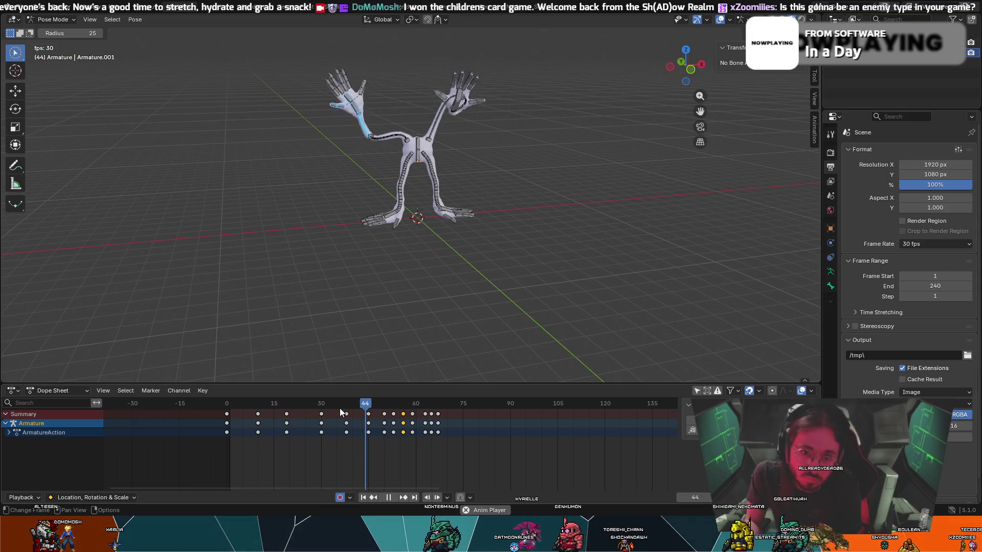
mouse_move(408, 403)
left_mouse_down()
mouse_move(398, 412)
mouse_move(412, 415)
left_mouse_up()
- At frame 59, rotate and shift the reaching hand bone to key the pose
key("r")
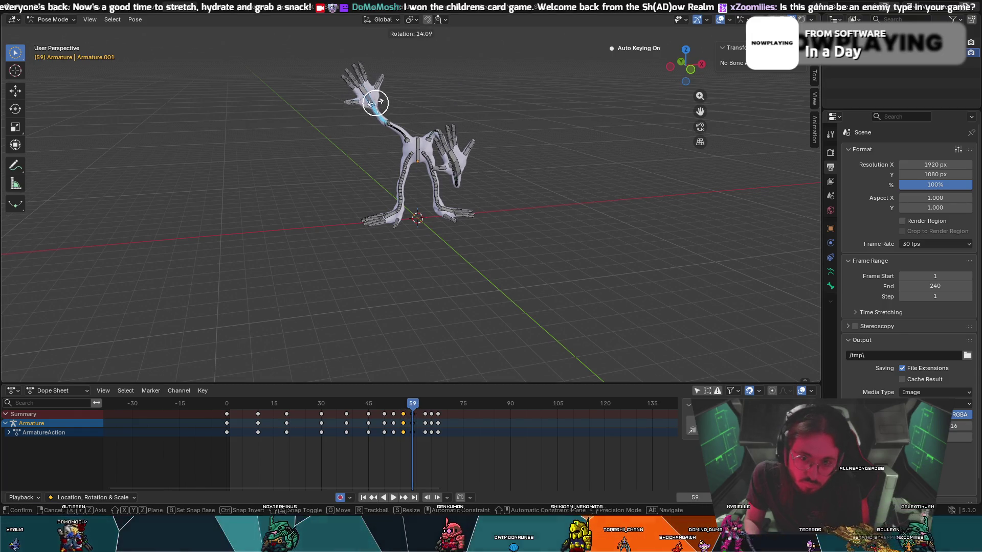
left_click(377, 101)
key("g")
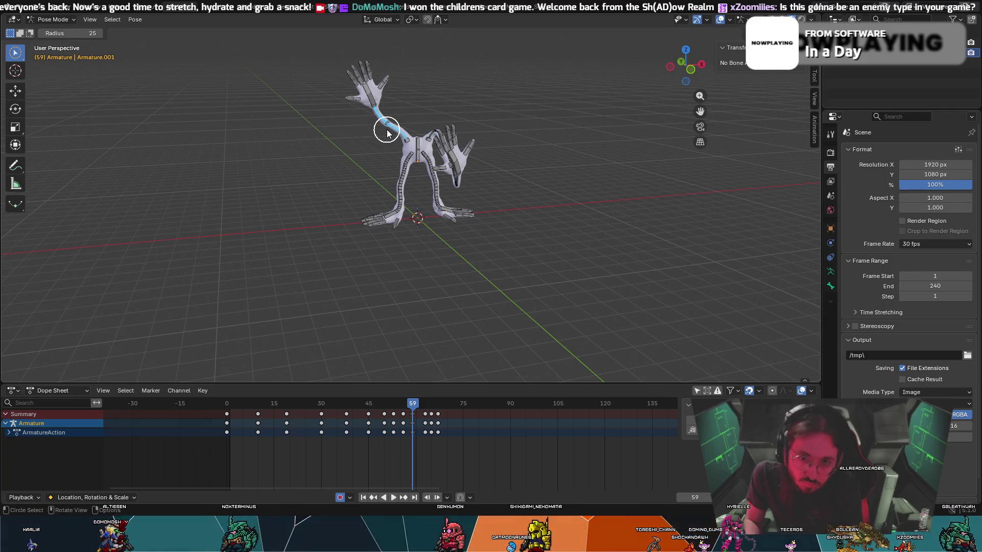
left_click(382, 134)
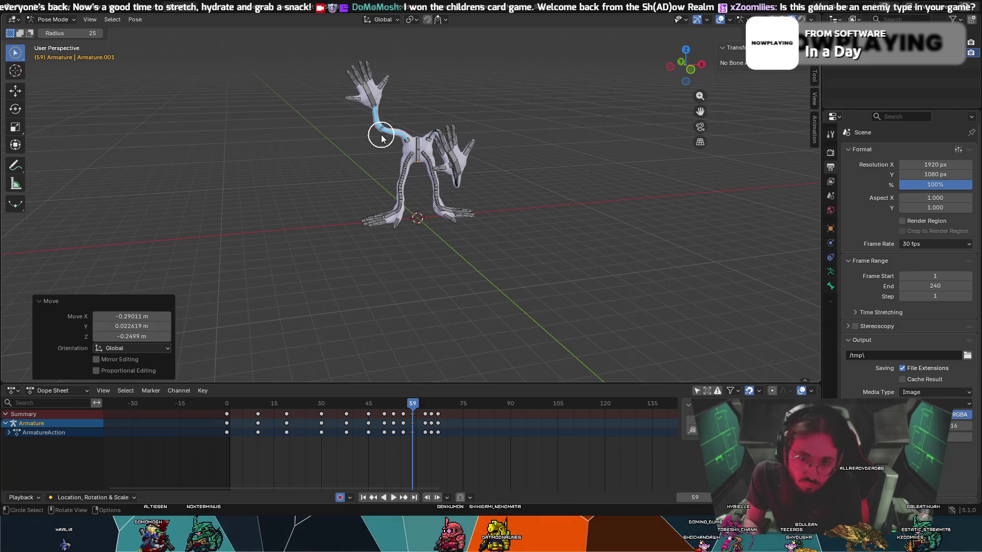
- At frame 63, rotate the hand bone twice to key a new pose
left_click_drag(413, 403, 423, 404)
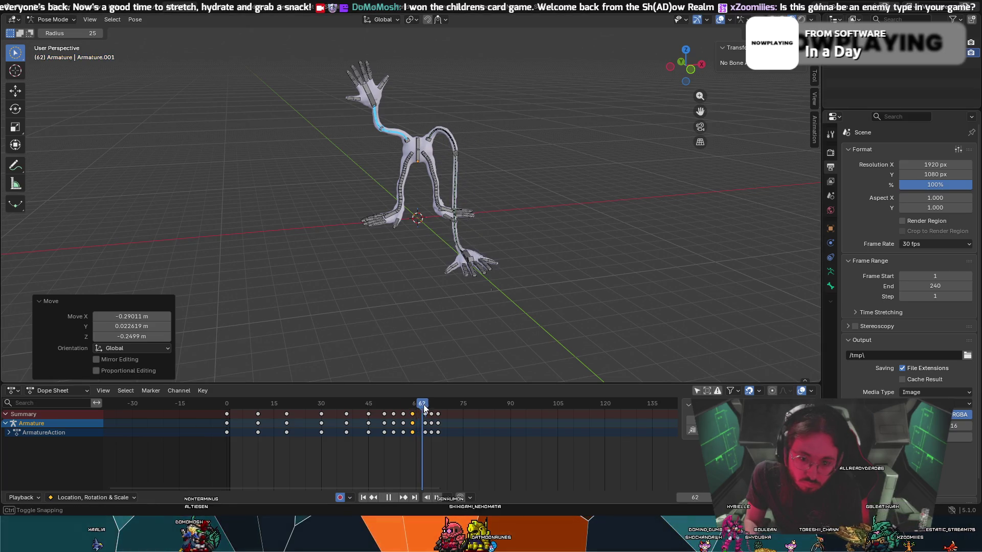
key("r")
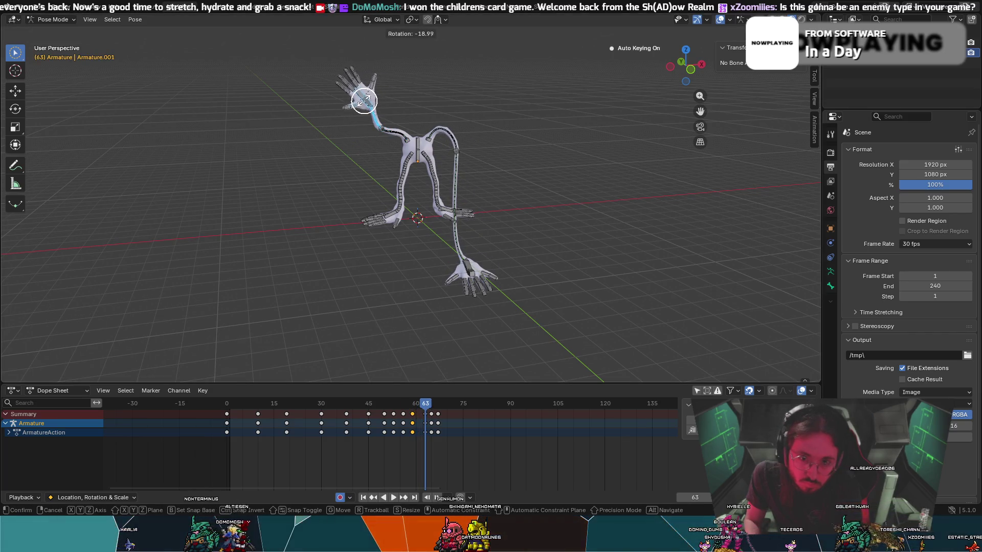
left_click(358, 103)
key("r")
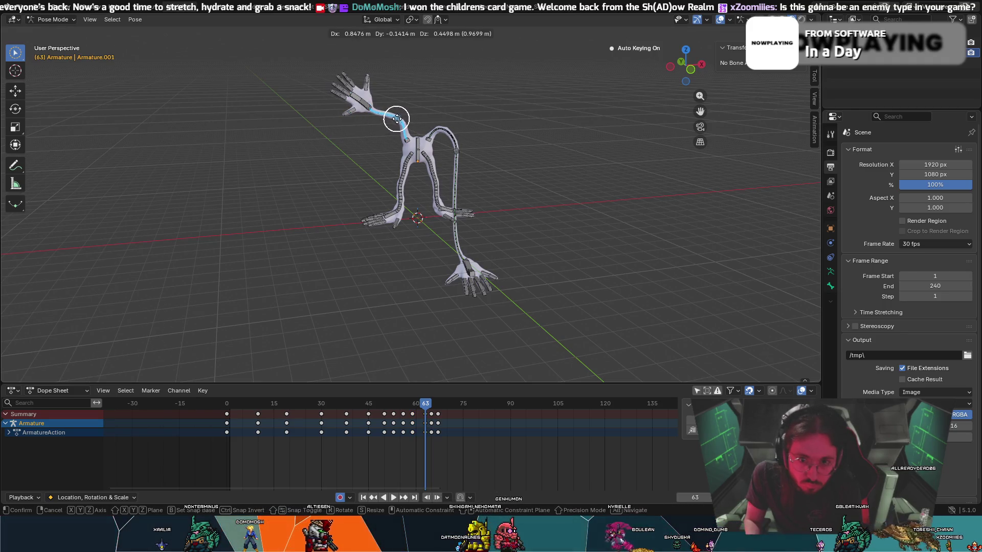
left_click(398, 114)
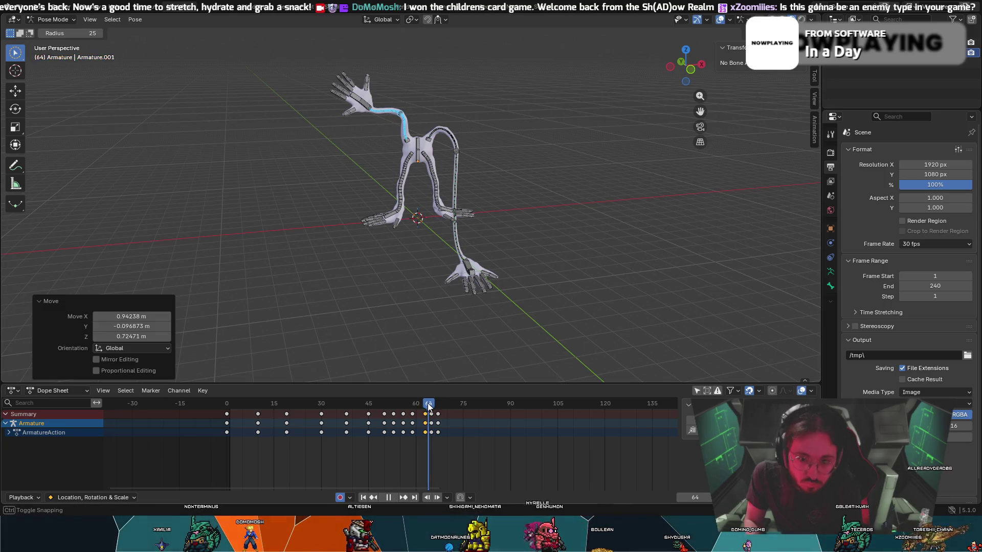
- At frame 67, shift the hand bone and rotate it 27.3° about Z
left_click_drag(438, 404, 439, 405)
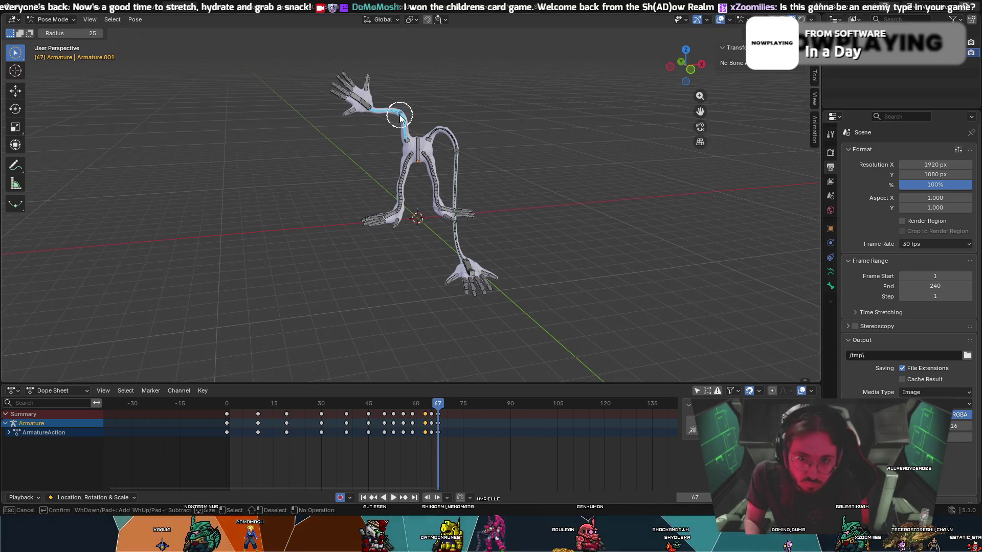
key("g")
left_click(381, 128)
key("r")
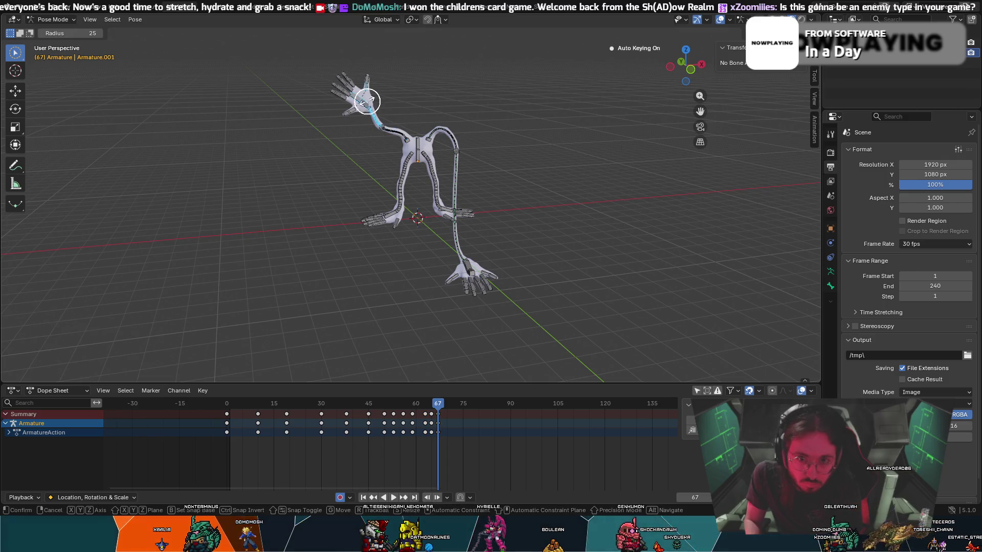
key("z")
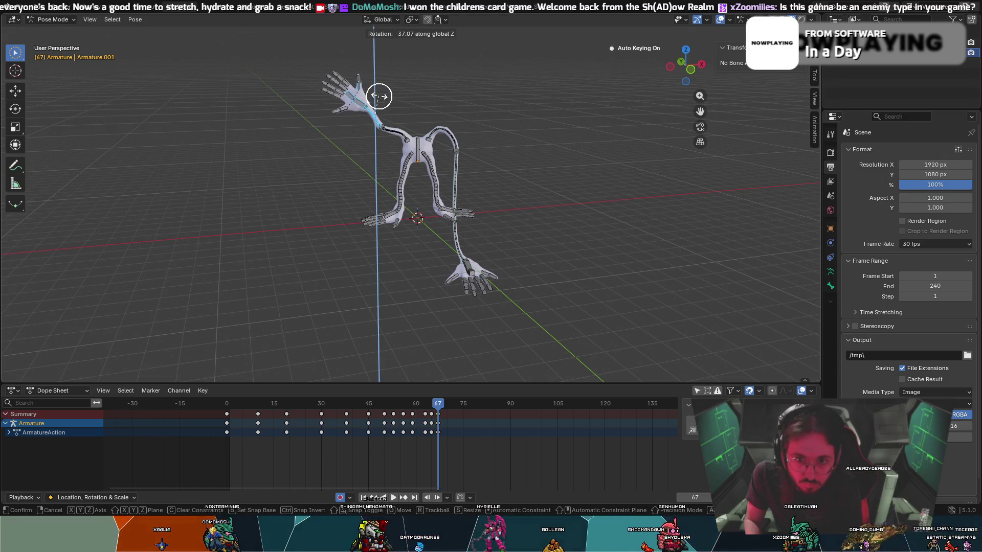
right_click(379, 96)
key("c")
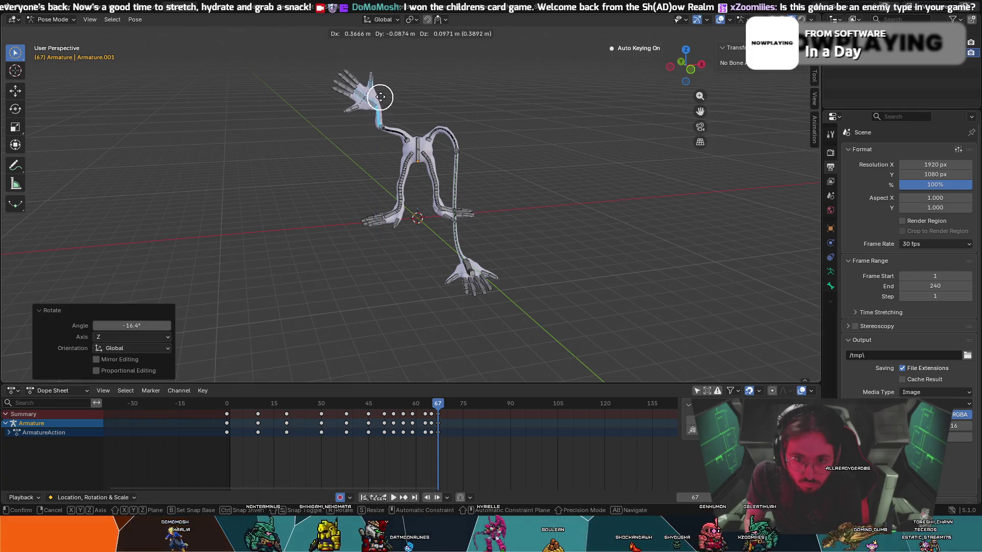
key("r")
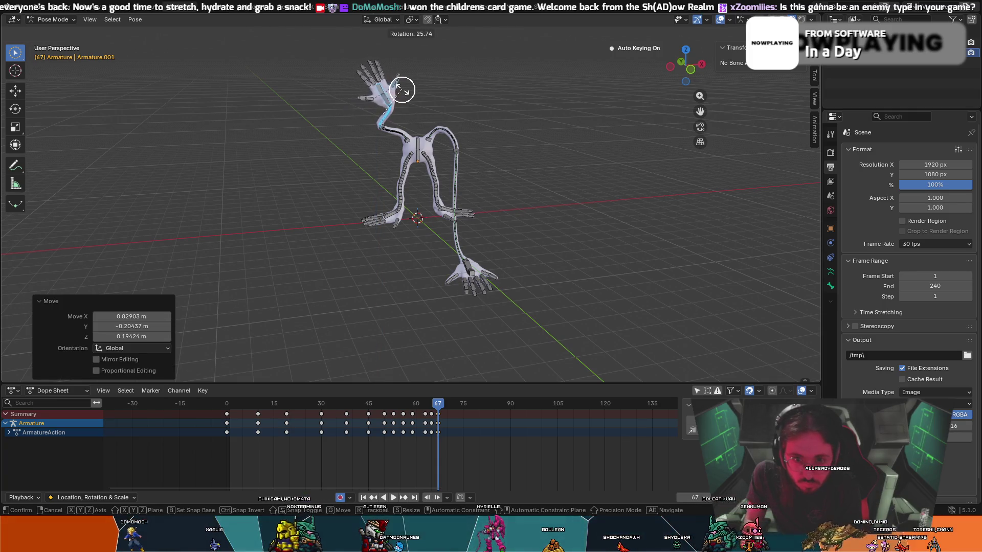
left_click(404, 93)
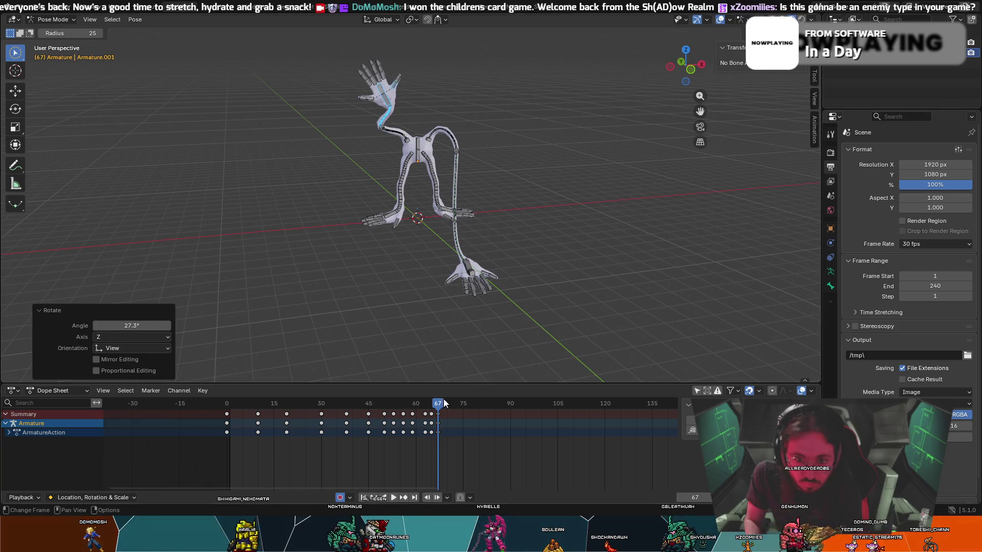
- Review the reach animation by playing it forward and then in reverse
left_click_drag(441, 402, 302, 395)
key("space")
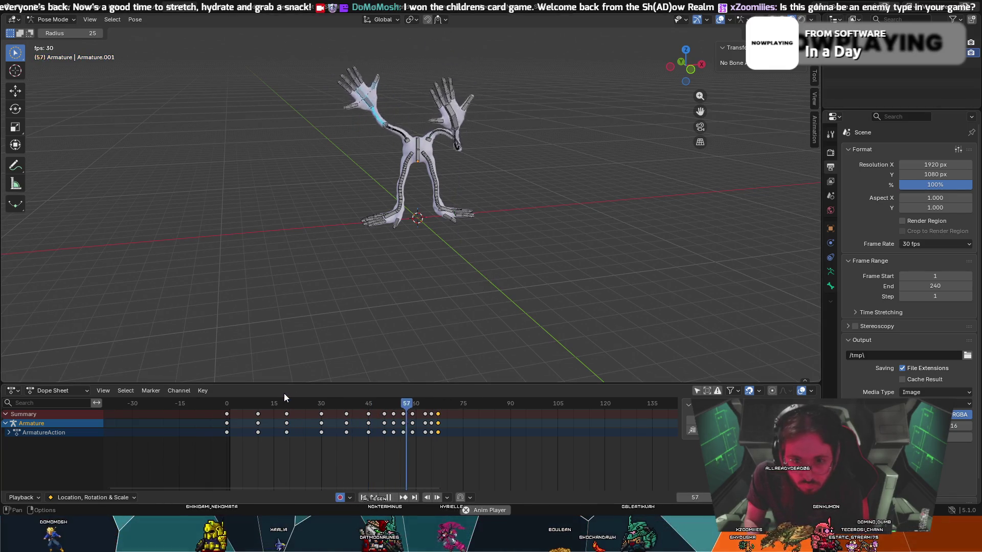
key("space")
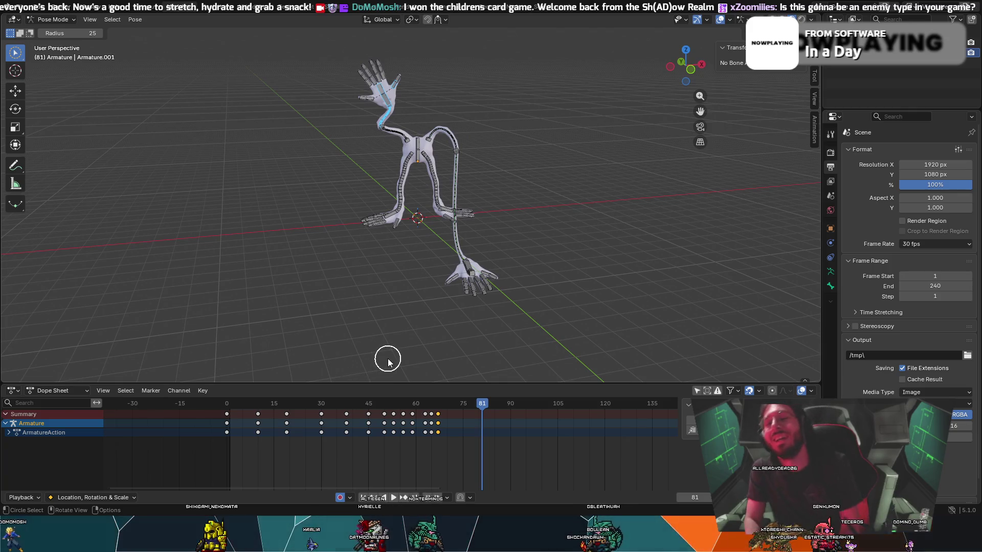
key("Down")
key("ctrl+z")
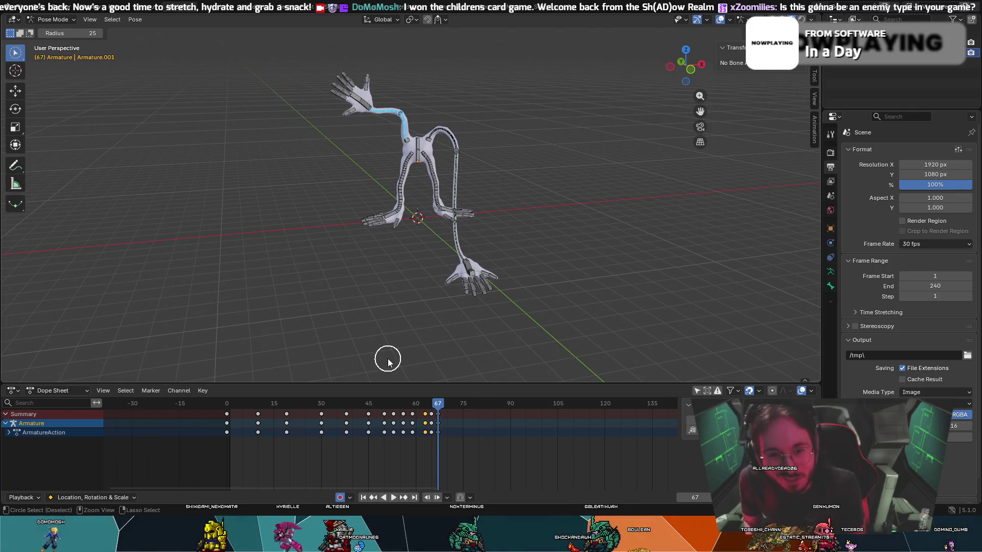
key("Escape")
key("shift+ctrl+space")
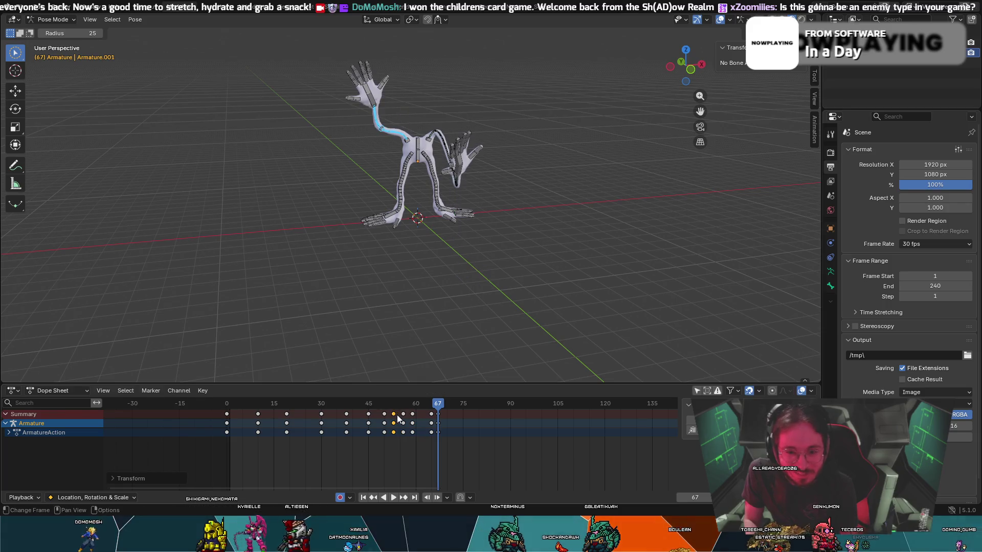
key("space")
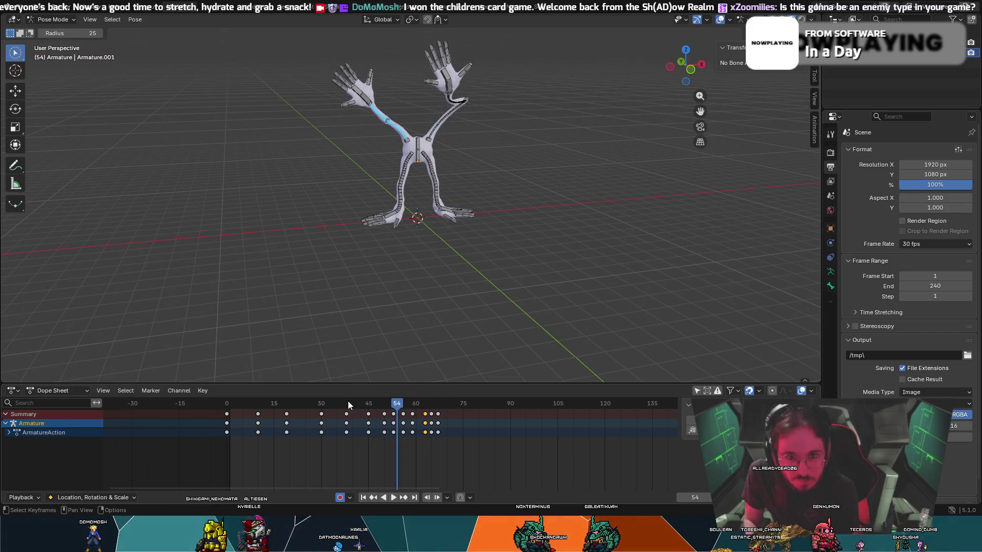
- Scrub back around frames 50–59 and replay the arm motion, stopping at frame 52
key("ctrl+z")
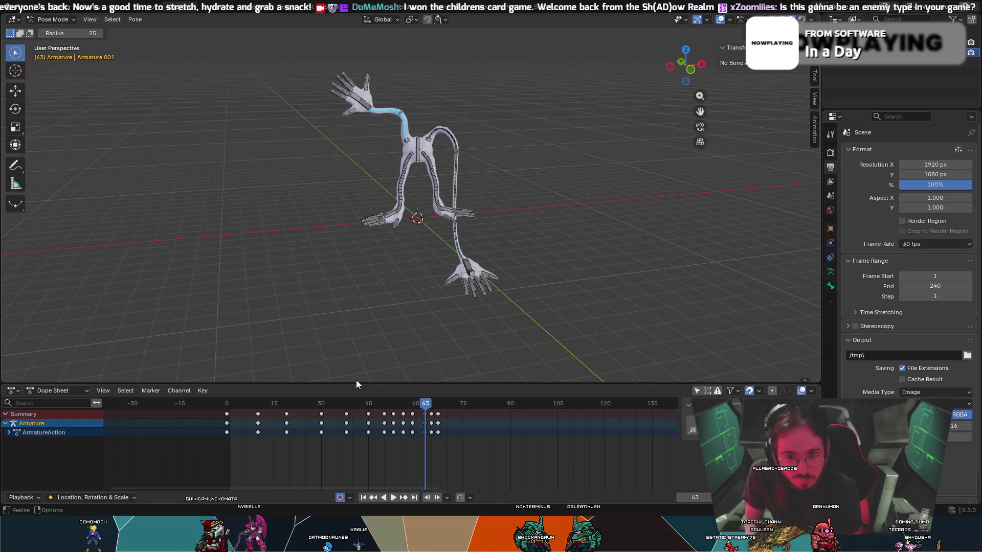
left_click_drag(428, 414, 307, 418)
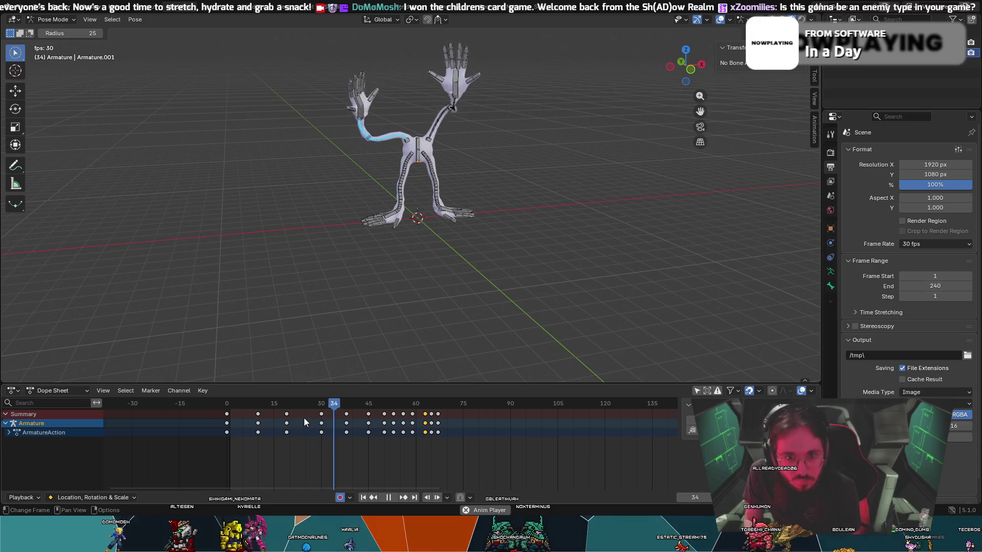
key("ctrl+z")
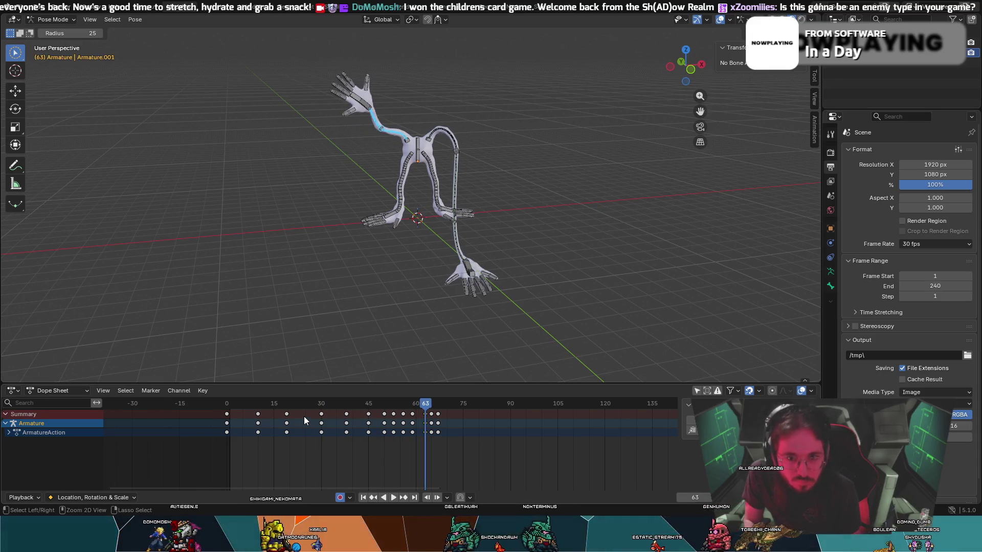
key("ctrl+z")
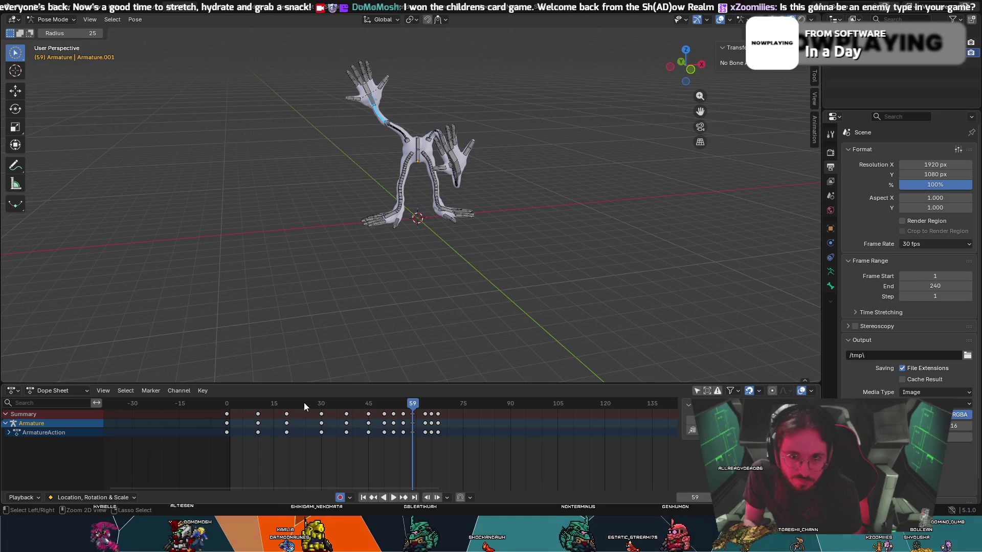
key("space")
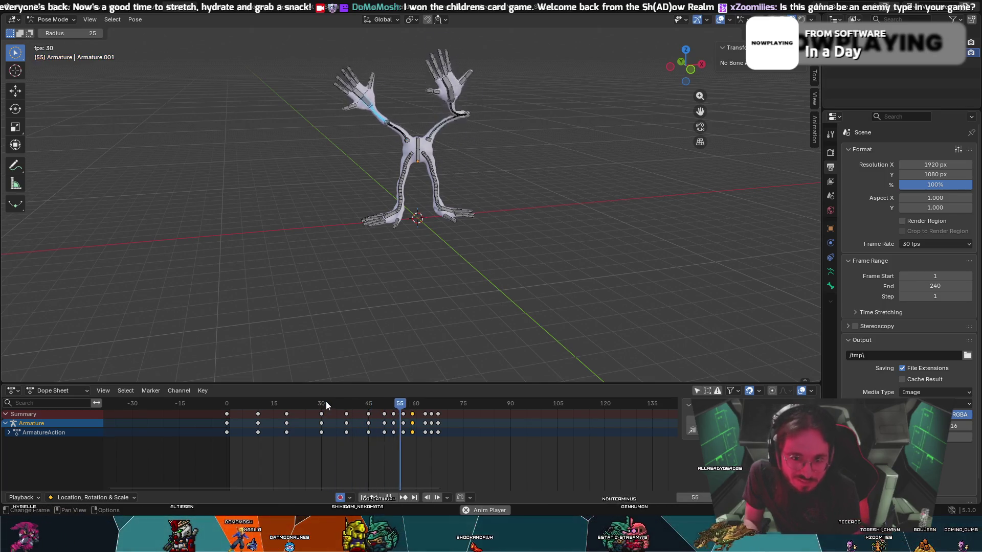
key("Escape")
key("ctrl+z")
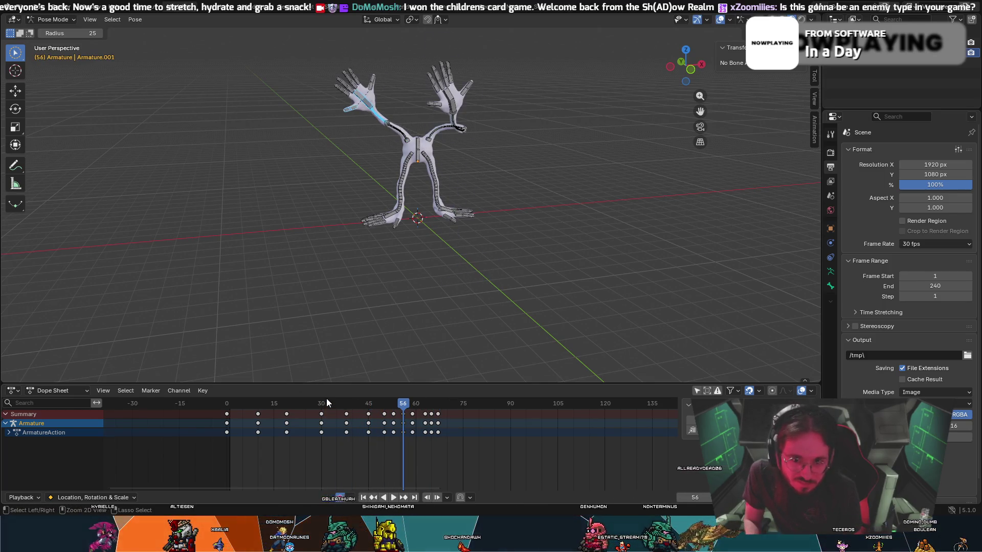
key("shift+Left")
key("space")
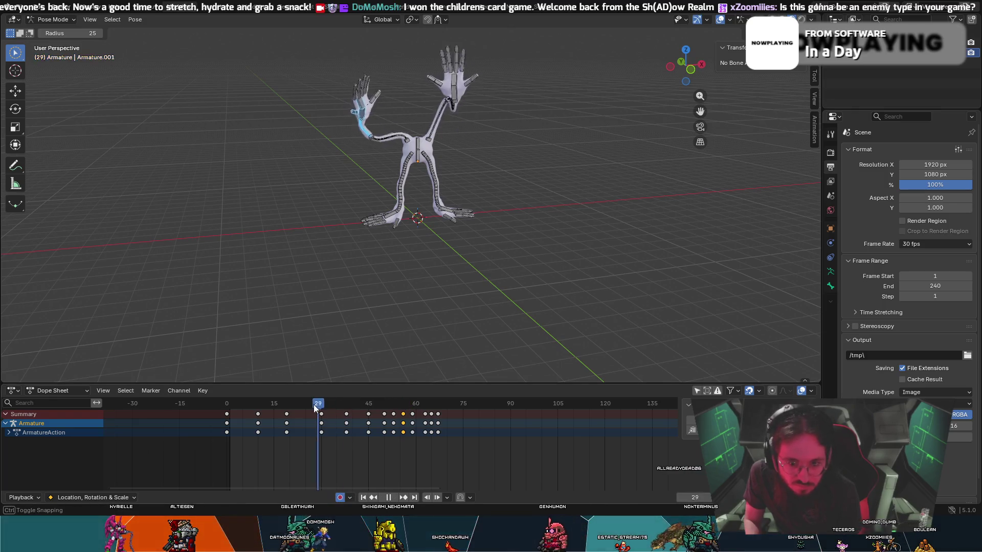
key("space")
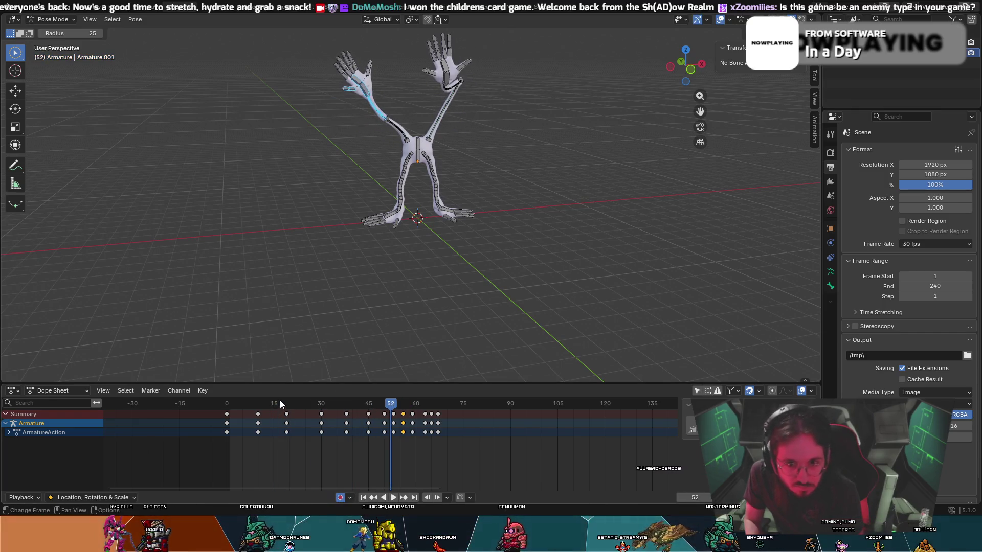
- Scrub to frame 44 and step through neighbouring frames to compare the raised-arm pose
left_click_drag(392, 405, 367, 402)
key("Right")
key("Right")
key("Right")
key("Right")
key("Right")
key("Right")
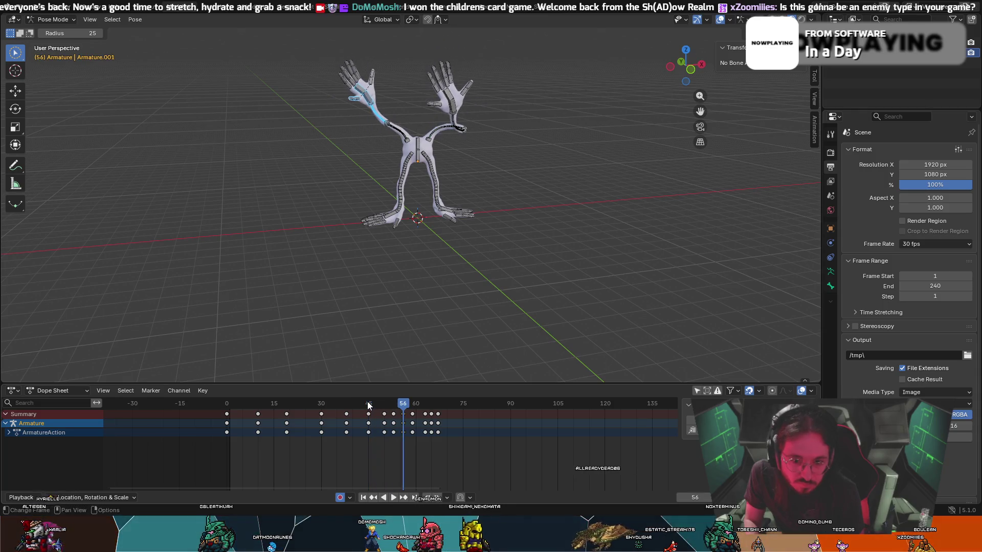
key("Right")
key("Right")
key("Left")
key("Left")
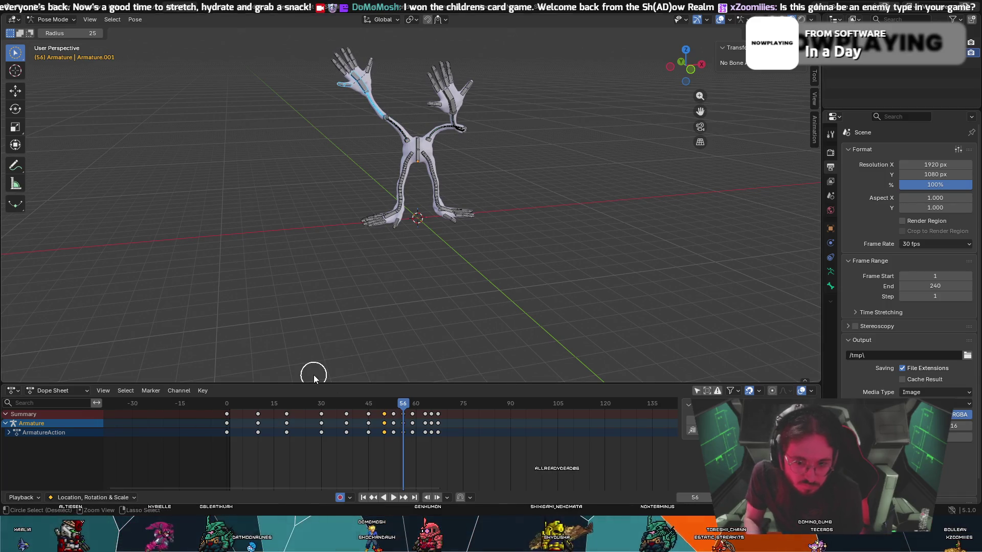
key("Escape")
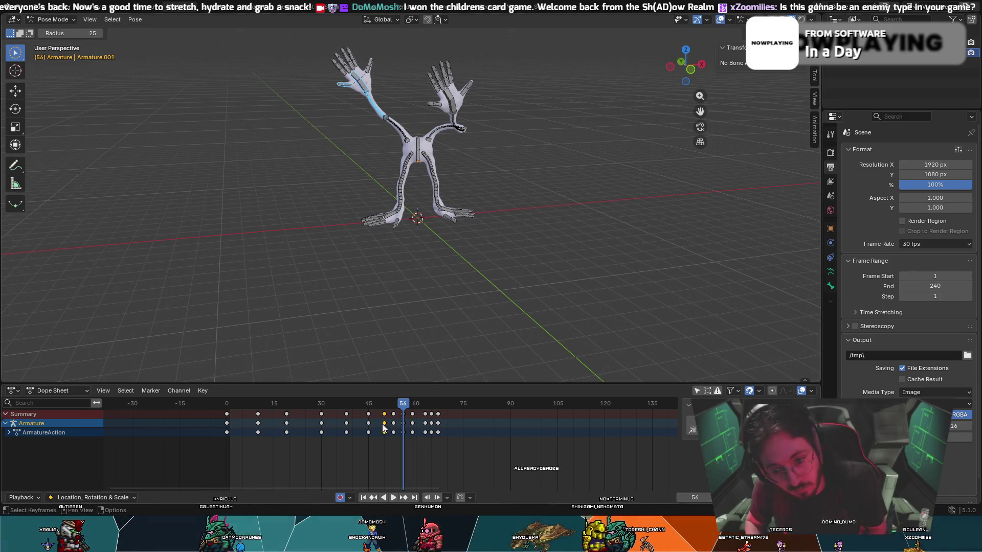
key("Right")
key("Right")
key("Right")
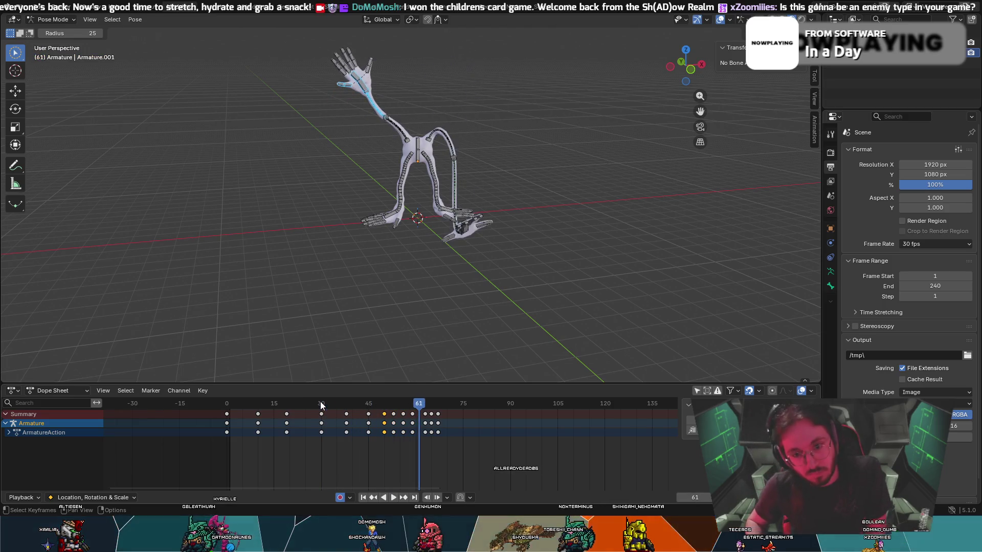
mouse_move(420, 405)
left_mouse_down()
mouse_move(336, 404)
mouse_move(367, 400)
left_mouse_up()
left_click(384, 414)
key("shift+Left")
key("space")
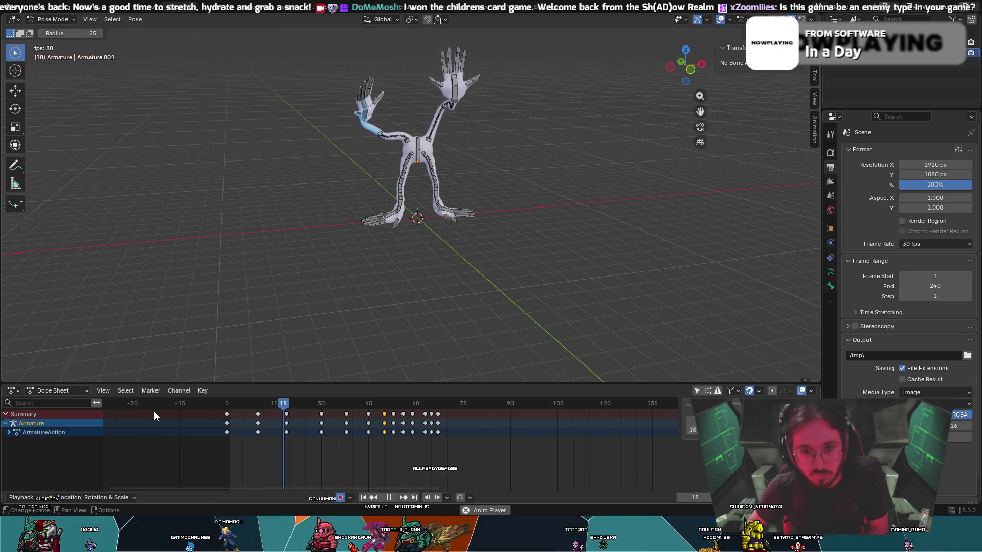
key("space")
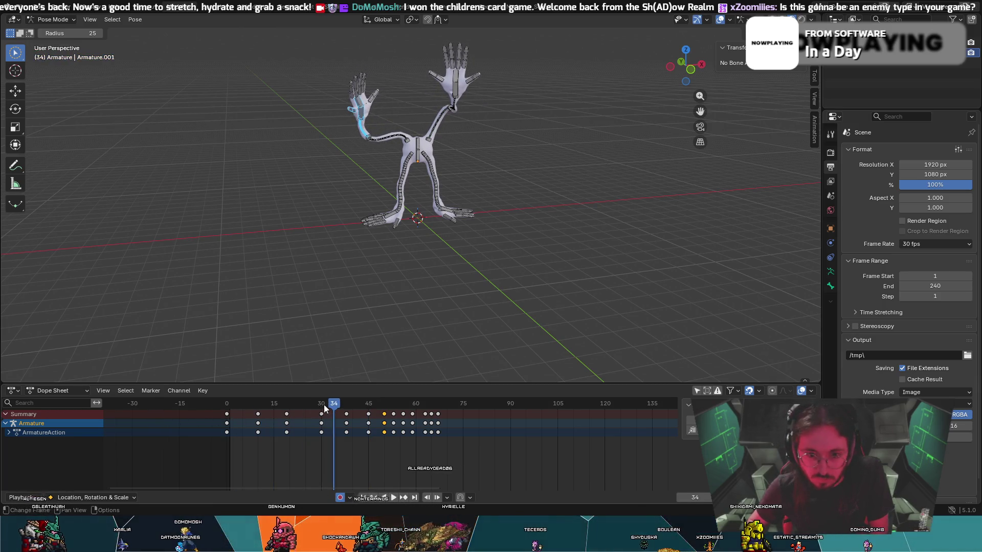
key("space")
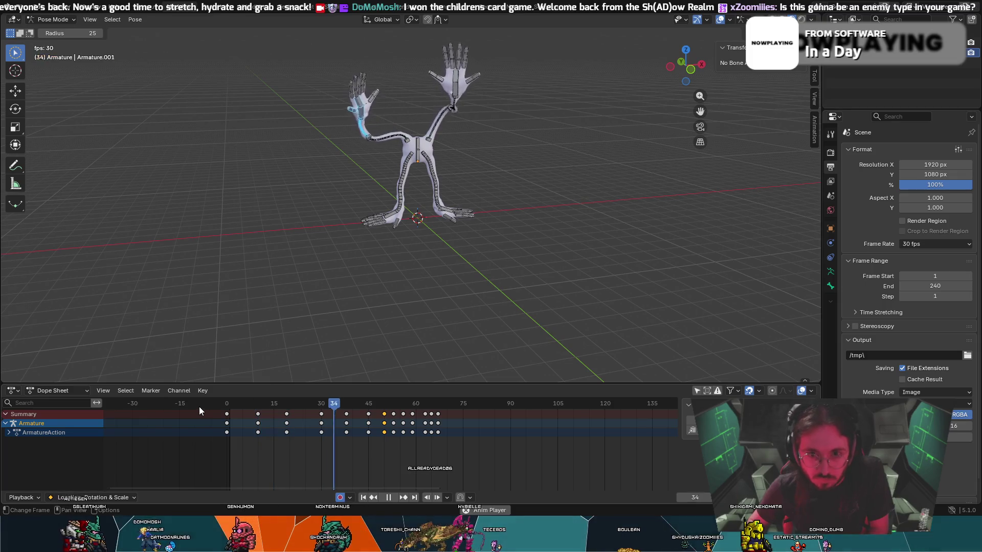
key("space")
key("space")
left_click_drag(370, 404, 307, 406)
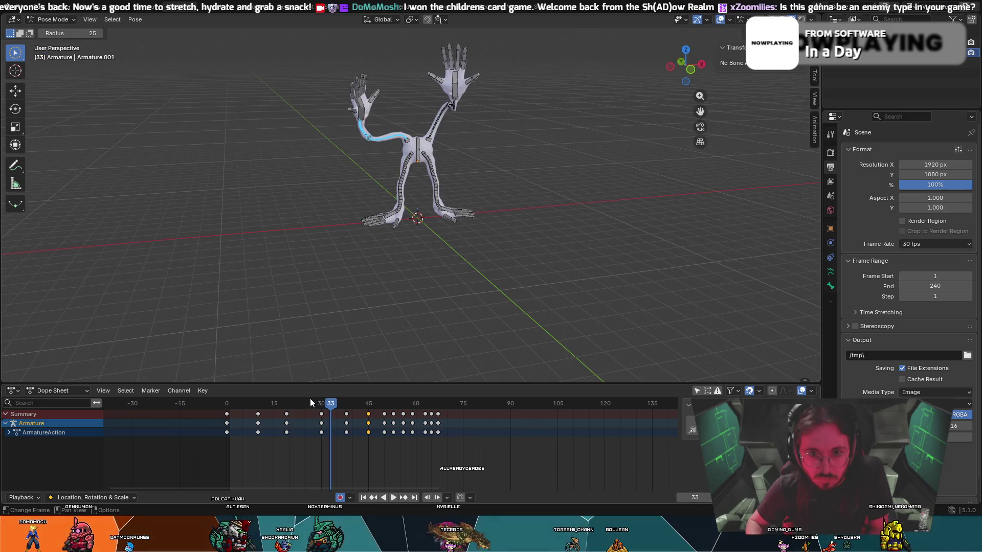
left_click_drag(349, 403, 345, 404)
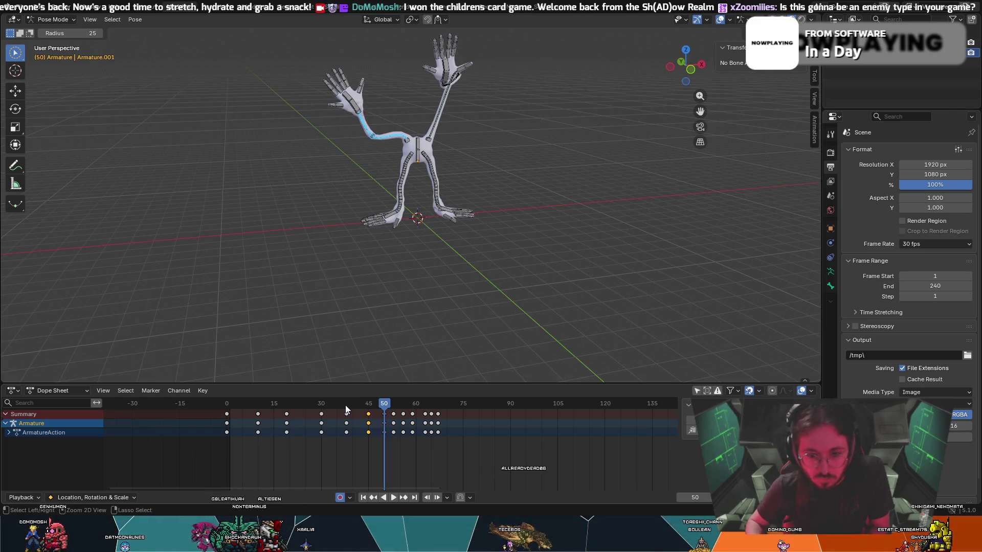
key("Left")
key("Left")
key("Left")
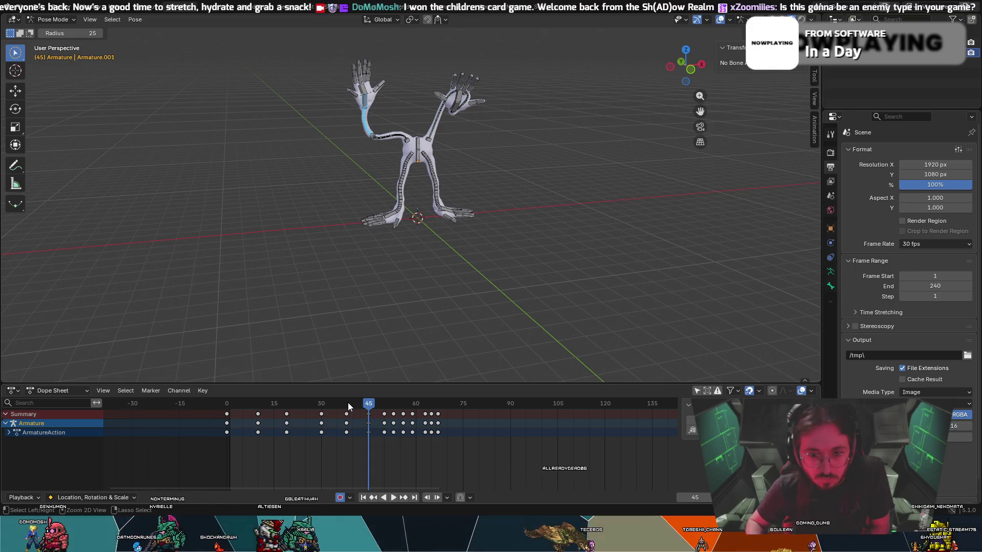
key("Down")
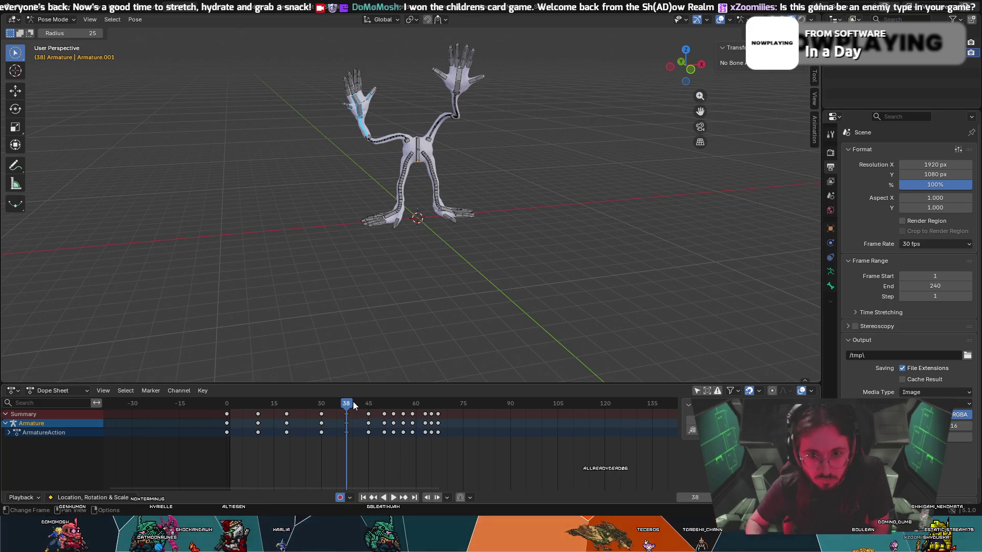
key("space")
mouse_move(352, 401)
left_mouse_down()
mouse_move(326, 406)
mouse_move(365, 402)
mouse_move(345, 392)
mouse_move(370, 391)
left_mouse_up()
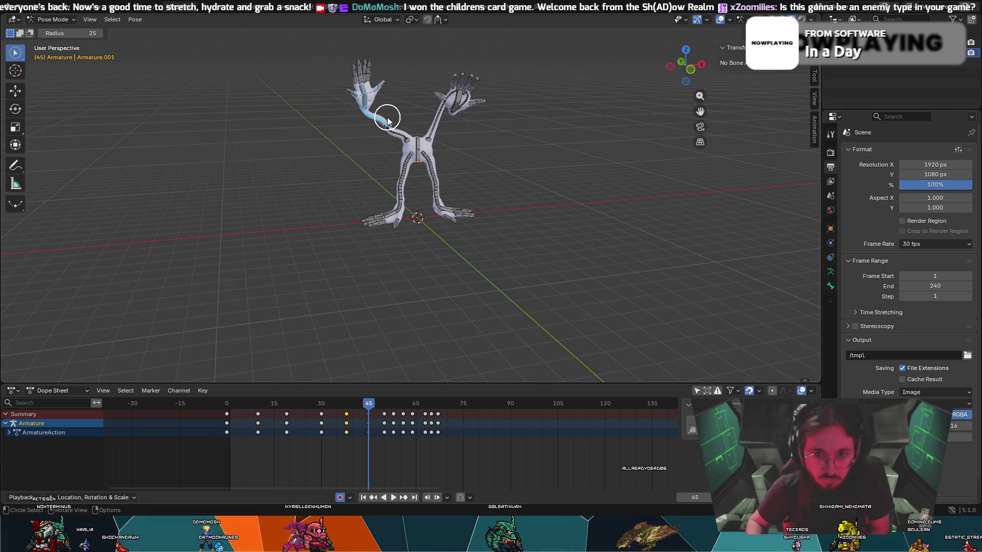
key("Escape")
key("g")
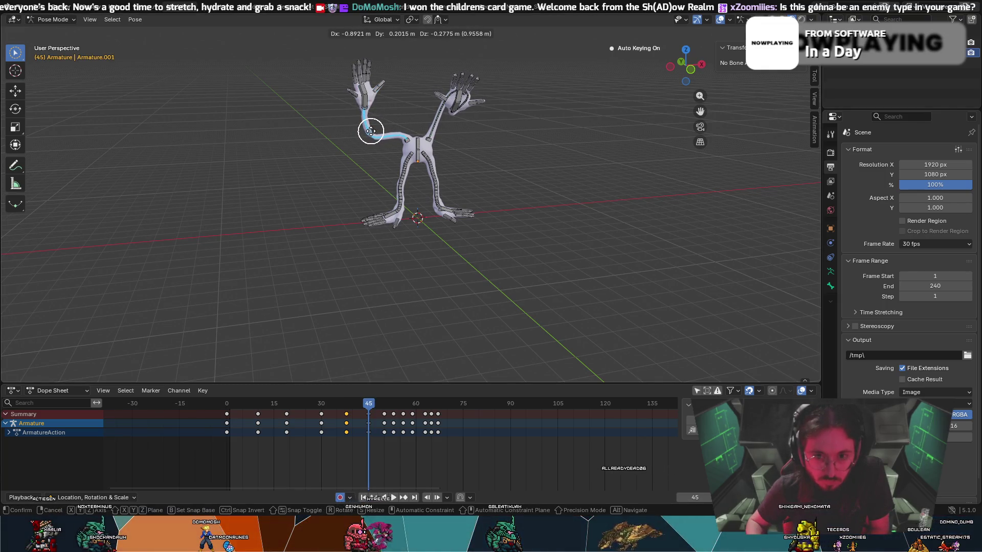
- Key the left arm pushed out at frame 45, then play back and go to frame 59
left_click(358, 135)
key("space")
left_click(227, 391)
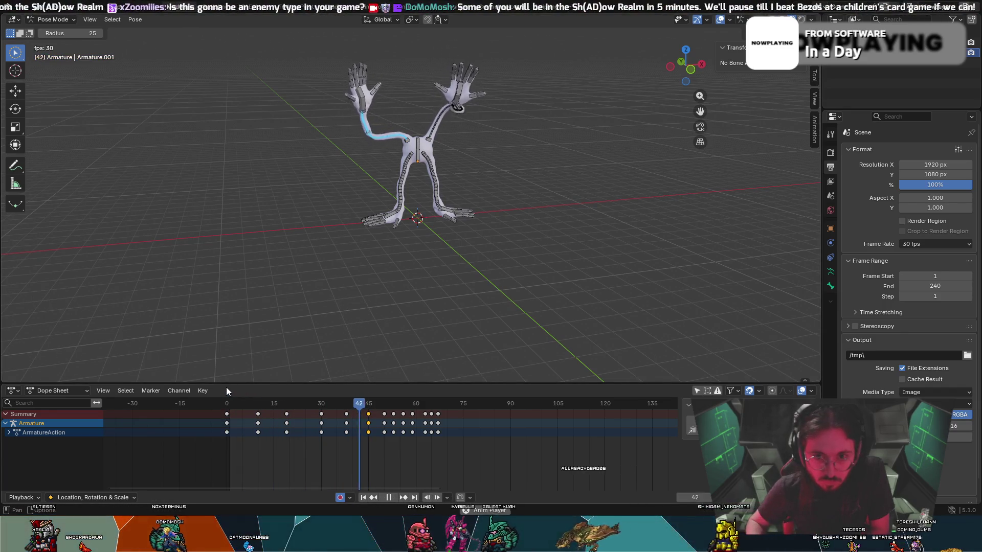
key("space")
mouse_move(418, 405)
left_mouse_down()
mouse_move(355, 394)
mouse_move(413, 388)
left_mouse_up()
- At frame 59, rotate the forearm, move the arm and rotate the hand about global X
key("c")
key("Escape")
key("r")
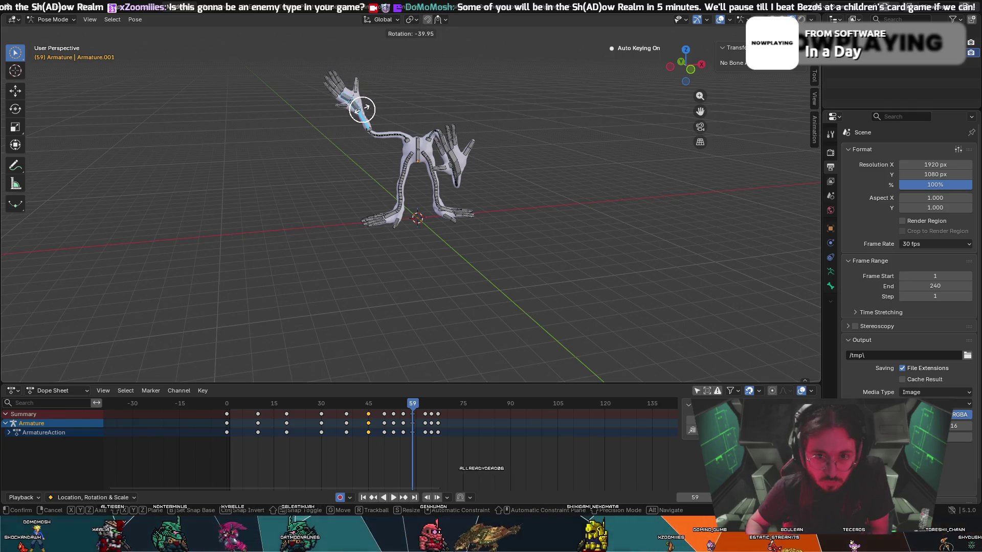
left_click(362, 109)
key("g")
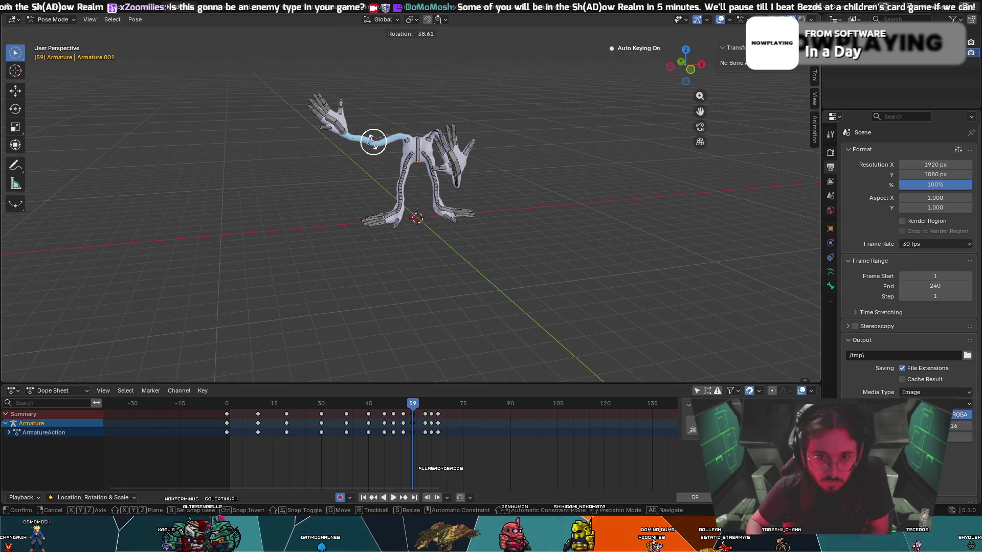
left_click(375, 147)
key("r")
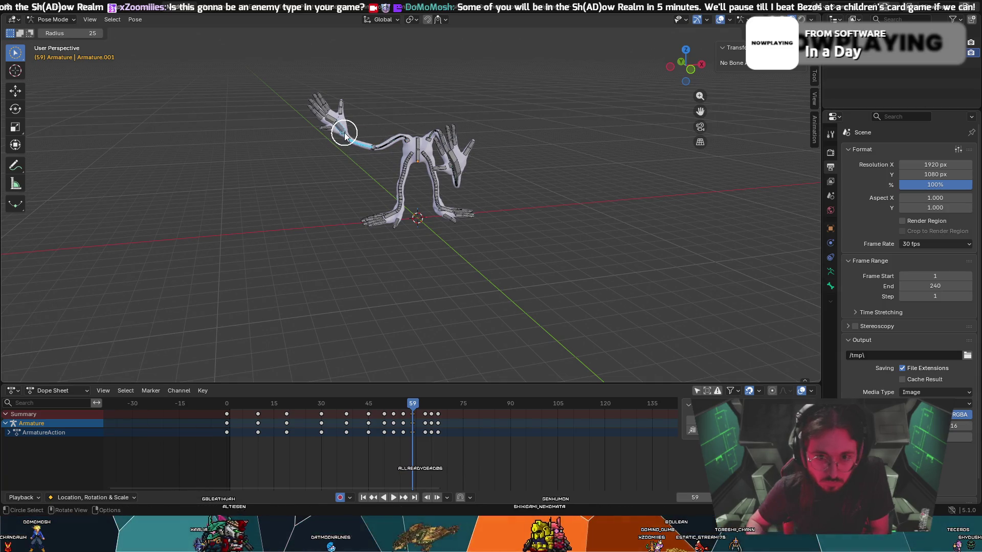
key("x")
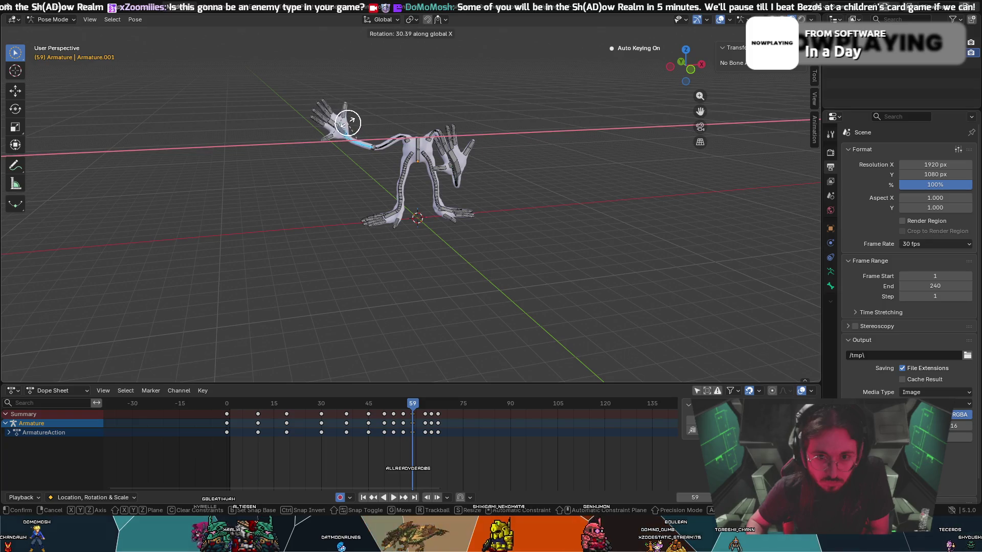
left_click(346, 120)
- Check the arm from the side and select the upper arm, leaving it unrotated
middle_click_drag(341, 134, 392, 143)
left_click(368, 143)
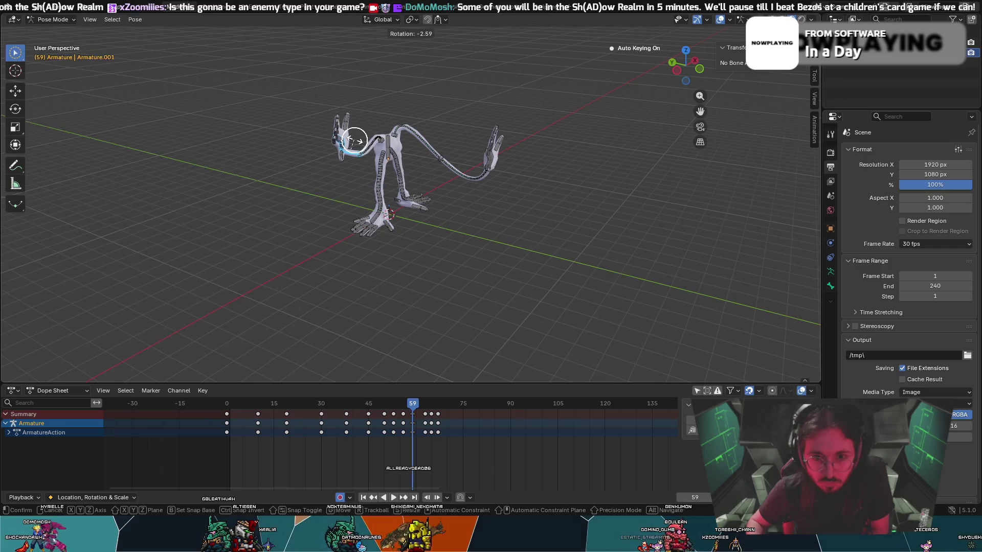
left_click(367, 158)
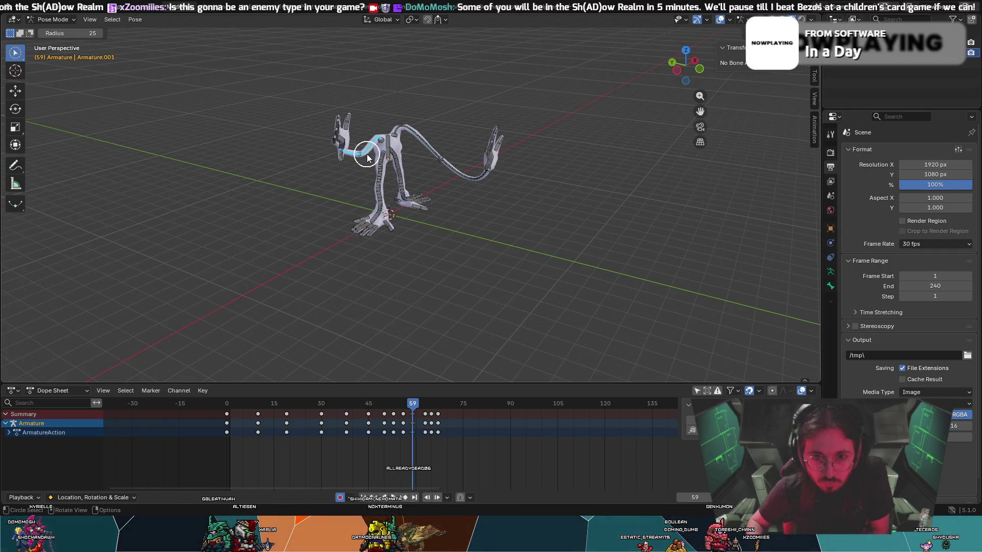
left_click(360, 145)
key("r")
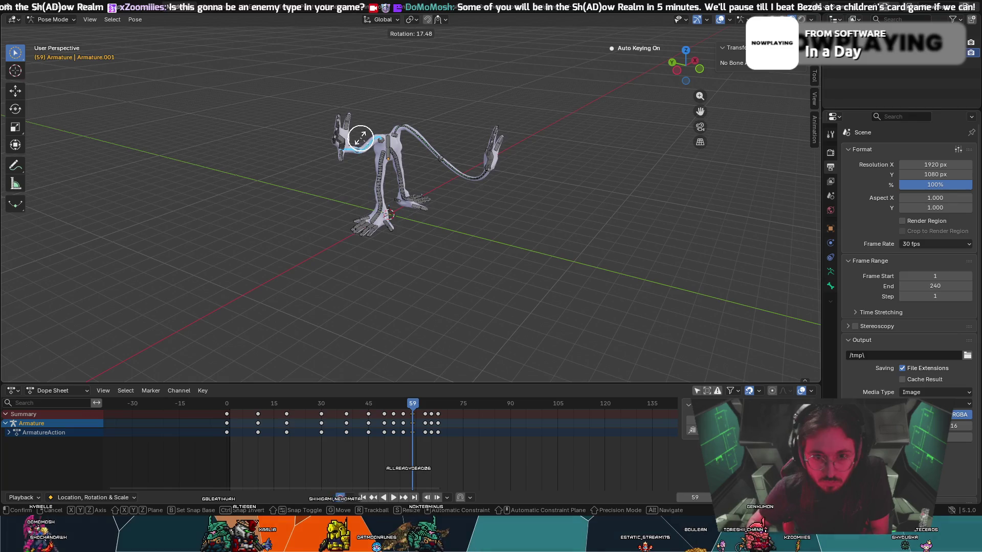
key("Escape")
mouse_move(362, 143)
middle_mouse_down()
mouse_move(320, 132)
mouse_move(359, 140)
middle_mouse_up()
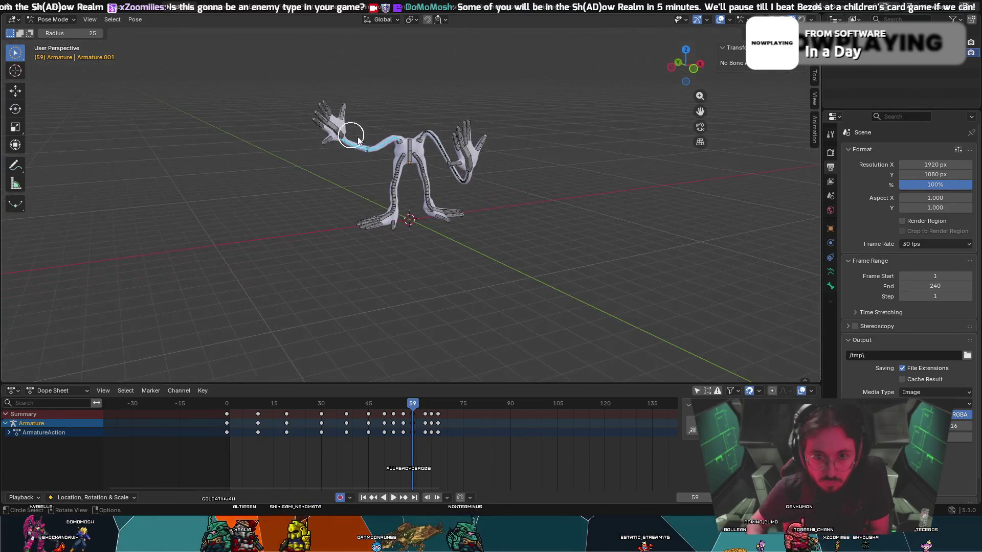
left_click_drag(409, 404, 312, 397)
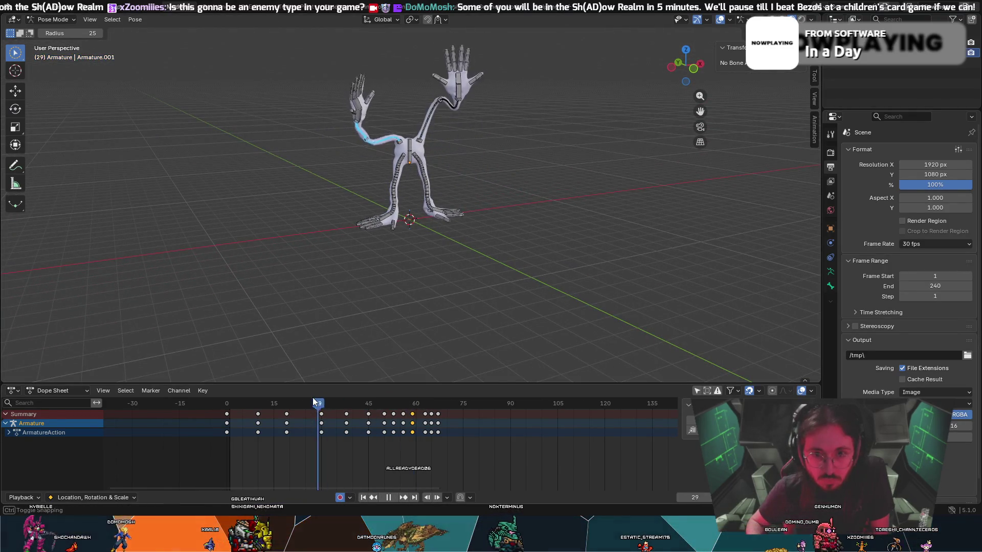
- Play and scrub through the animation to review the left arm's sideways swing
key("space")
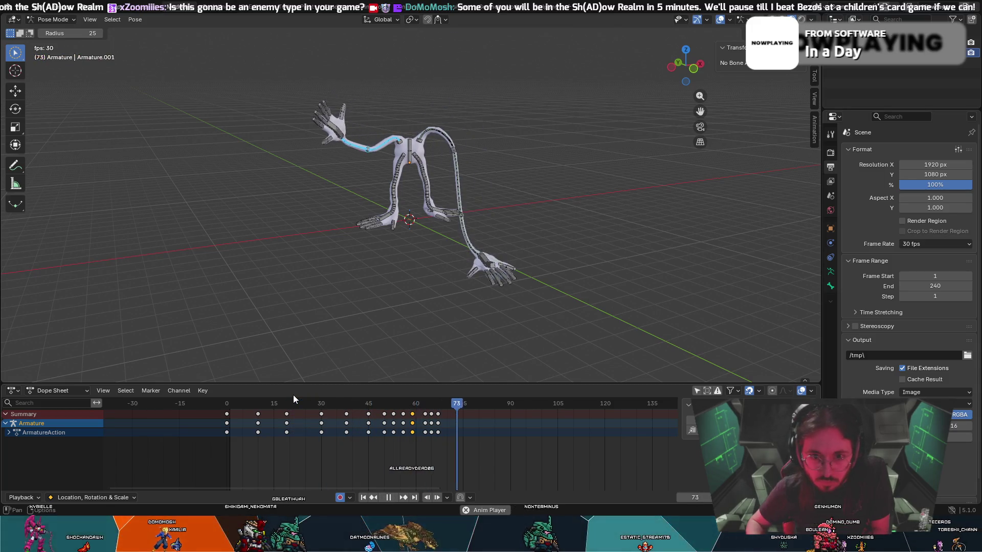
left_click_drag(451, 409, 291, 413)
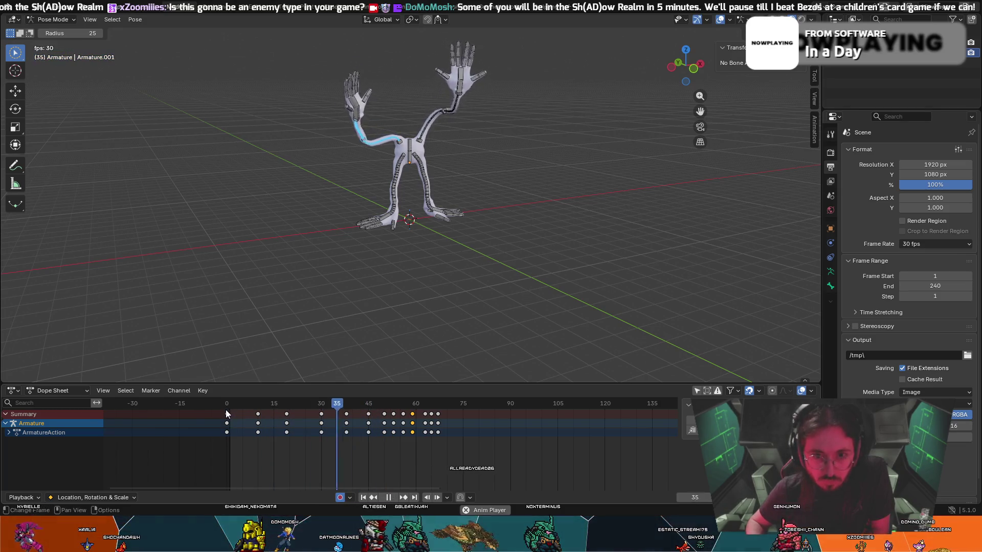
key("space")
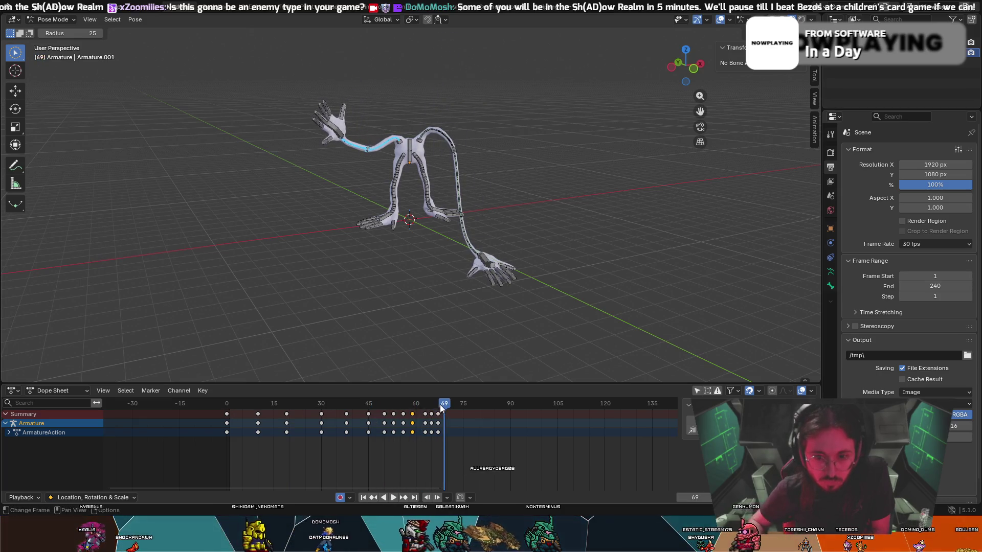
left_click_drag(440, 404, 381, 414)
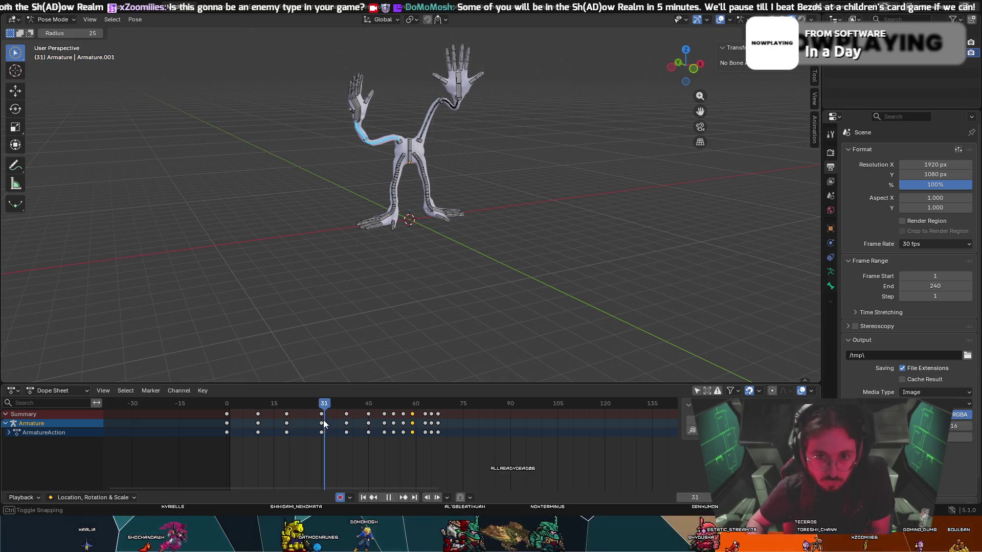
left_click_drag(307, 421, 159, 411)
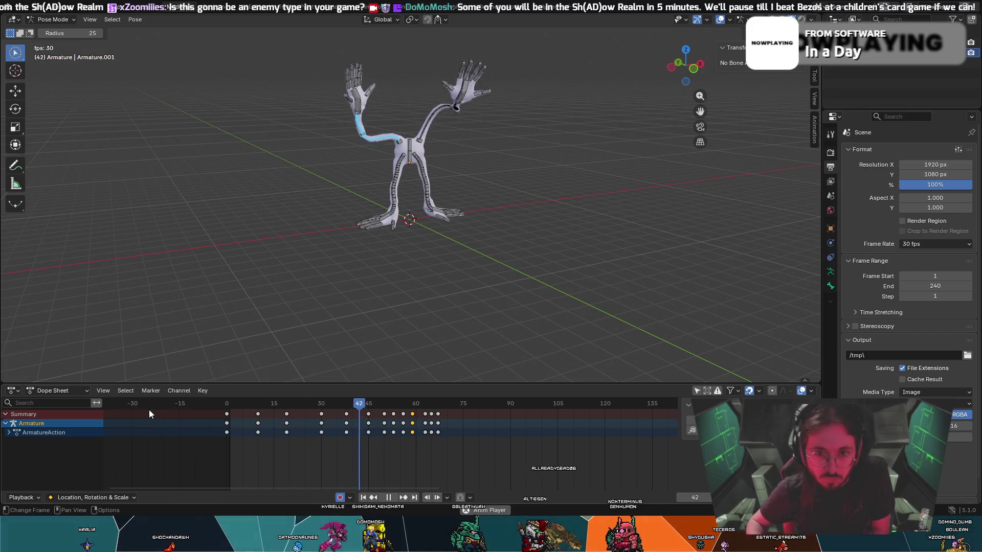
key("space")
mouse_move(433, 407)
left_mouse_down()
mouse_move(388, 415)
mouse_move(400, 420)
left_mouse_up()
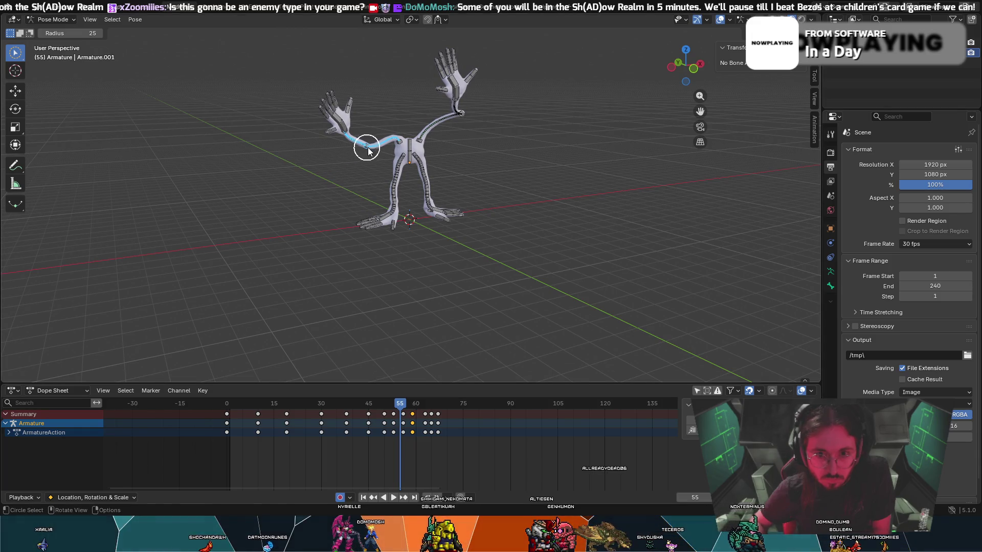
- Move and key the left arm bone at frames 55 and 53
key("g")
left_click(381, 129)
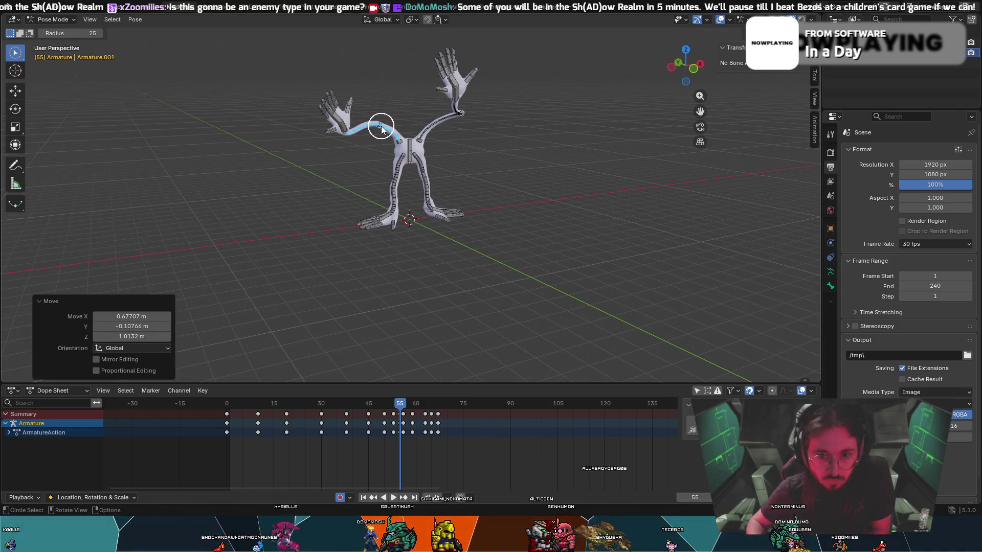
left_click(367, 258, "ctrl")
mouse_move(408, 403)
left_mouse_down()
mouse_move(379, 403)
mouse_move(395, 405)
left_mouse_up()
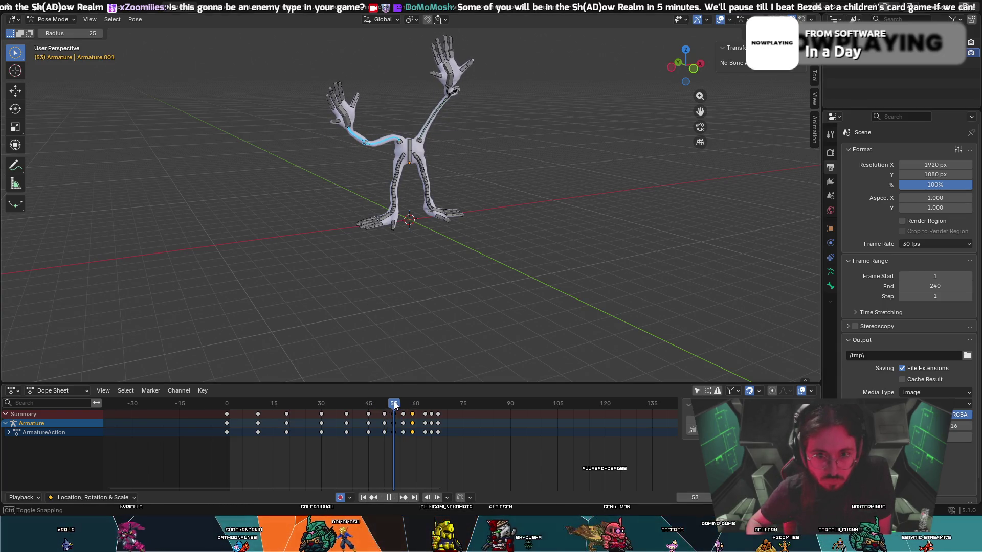
key("g")
left_click(368, 148)
scroll(421, 237, "down", 20, "alt")
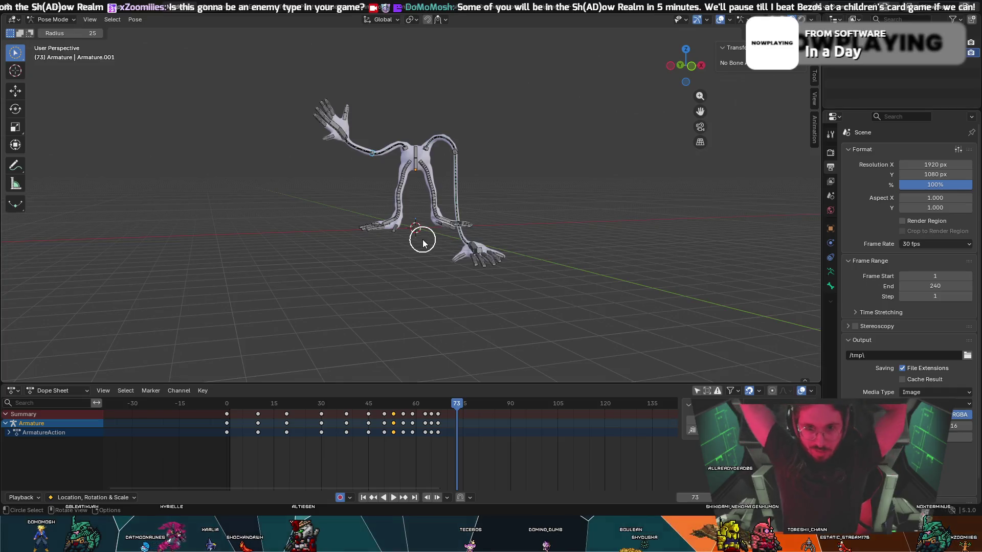
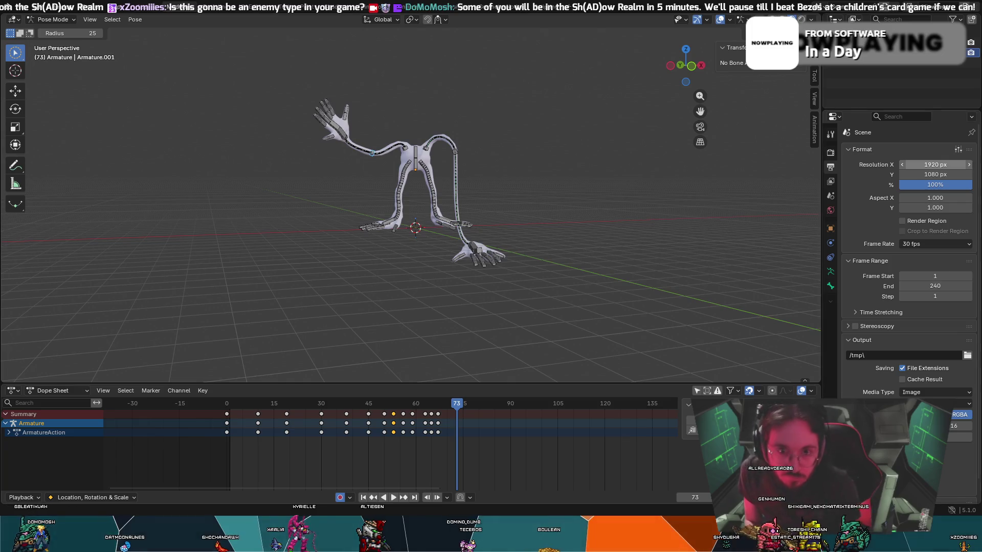
- At frame 63, move the reaching hand down onto the floor
mouse_move(599, 179)
middle_mouse_down()
mouse_move(499, 201)
mouse_move(400, 207)
middle_mouse_up()
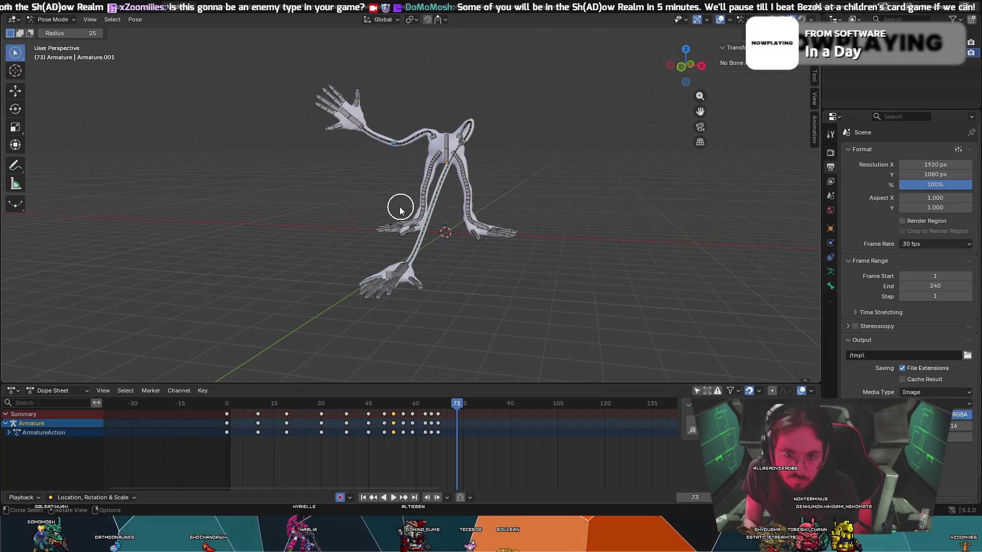
mouse_move(417, 306)
middle_mouse_down()
mouse_move(409, 287)
mouse_move(440, 285)
mouse_move(342, 278)
mouse_move(308, 264)
middle_mouse_up()
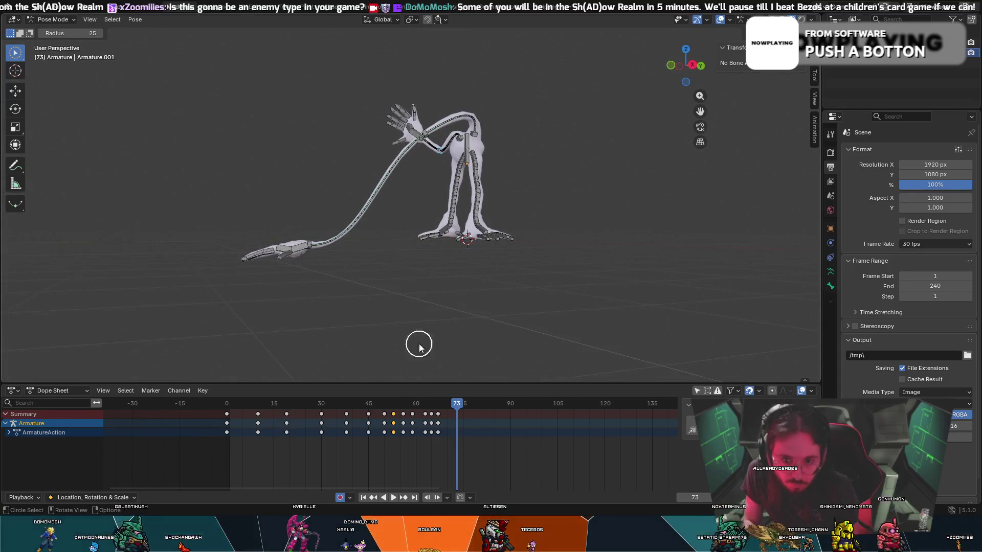
left_click_drag(445, 405, 425, 404)
mouse_move(317, 306)
middle_mouse_down()
mouse_move(355, 308)
mouse_move(271, 278)
middle_mouse_up()
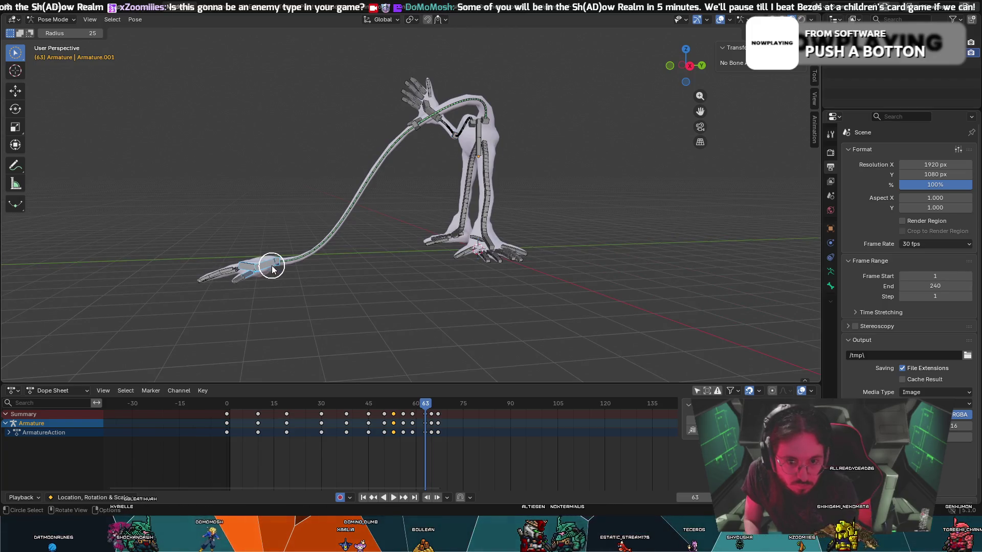
key("g")
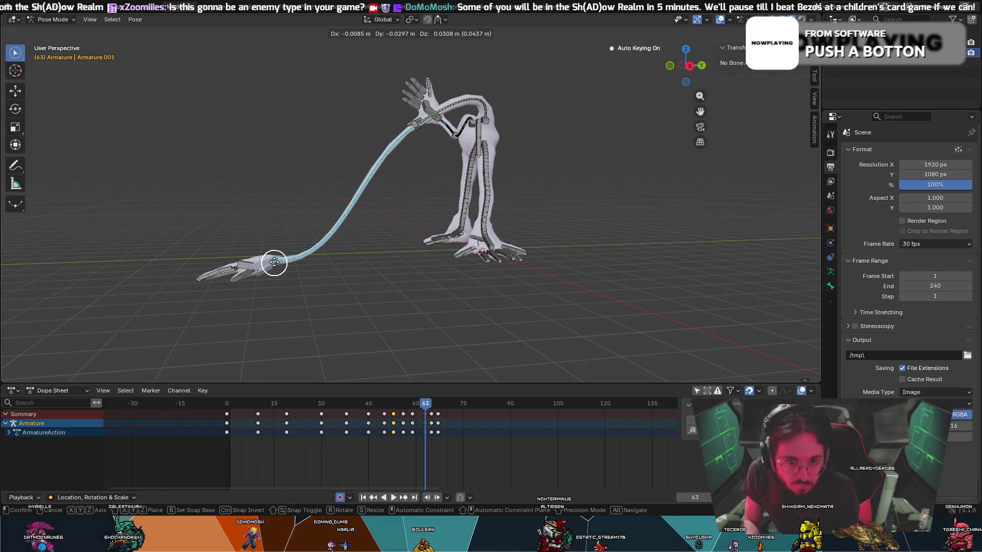
left_click(276, 255)
- Slightly rotate the finger bones of the reaching hand
mouse_move(252, 259)
middle_mouse_down()
mouse_move(456, 246)
mouse_move(443, 250)
mouse_move(504, 252)
middle_mouse_up()
left_click_drag(601, 264, 591, 265)
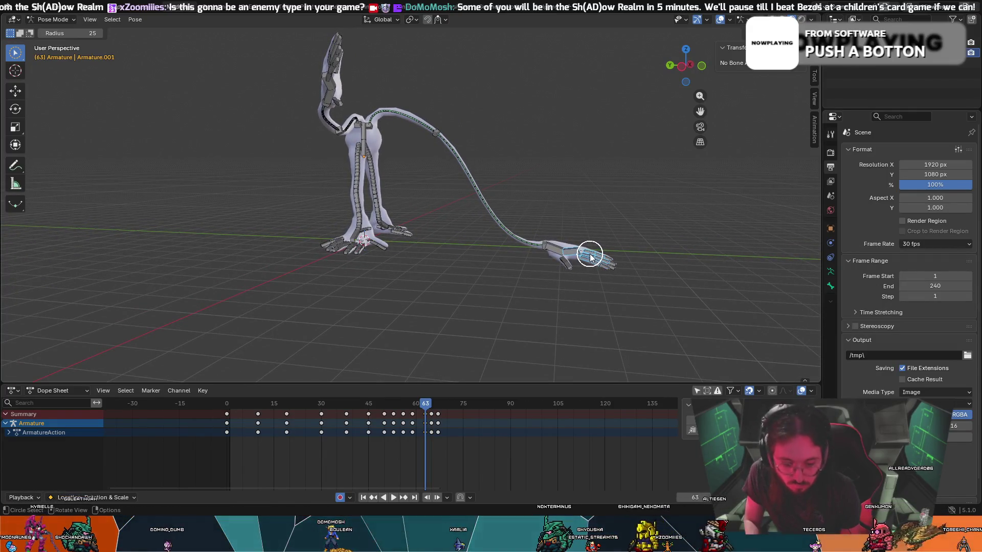
key("r")
left_click(593, 254)
- Rotate the floor hand's bones in several passes, including 8.74° and 5.8°
middle_click_drag(592, 255, 502, 255)
left_click_drag(394, 301, 412, 303)
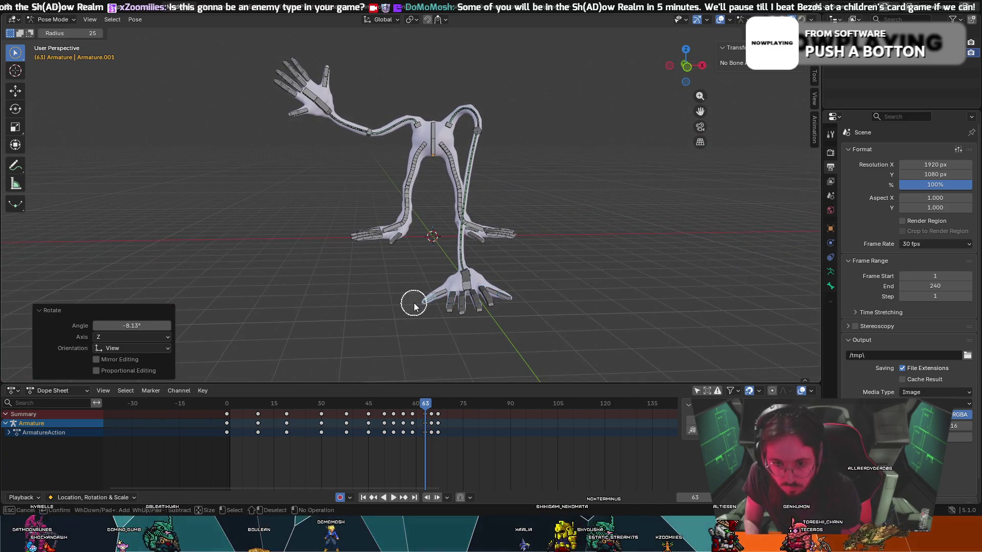
key("r")
left_click(412, 300)
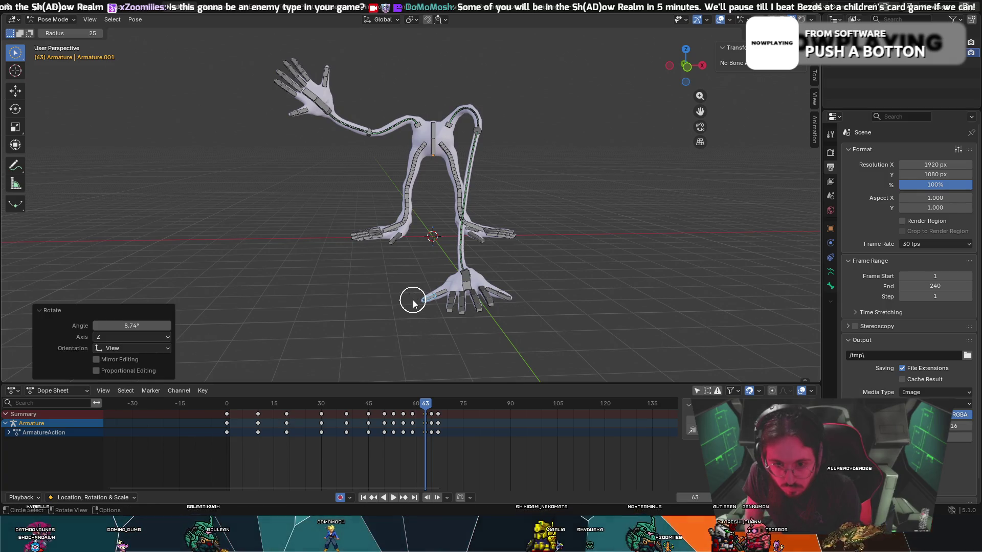
key("r")
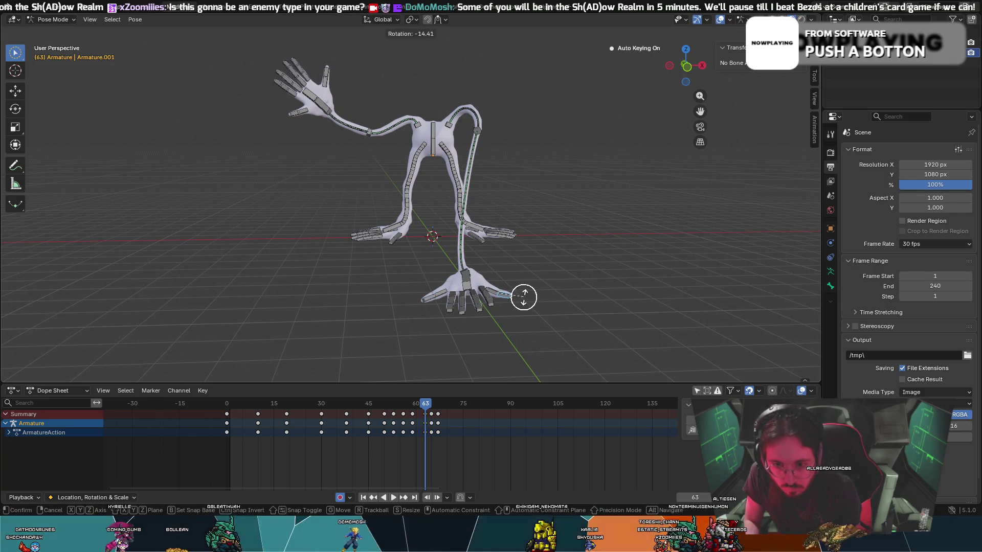
left_click(524, 299)
left_click_drag(404, 305, 415, 301)
key("r")
left_click(413, 299)
- Give the floor hand bone one more rotation from a new angle
mouse_move(457, 300)
middle_mouse_down()
mouse_move(522, 303)
mouse_move(588, 279)
mouse_move(568, 264)
middle_mouse_up()
left_click(555, 262)
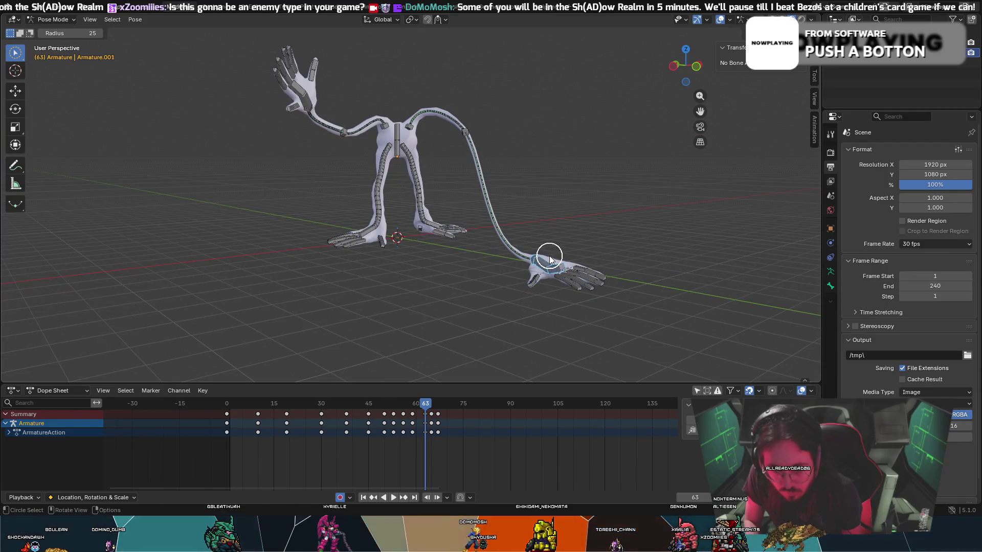
key("r")
left_click(550, 253)
- Deselect the hand bones and play the animation from about frame 58
mouse_move(550, 254)
middle_mouse_down()
mouse_move(625, 256)
mouse_move(609, 241)
middle_mouse_up()
left_click_drag(561, 243, 566, 219)
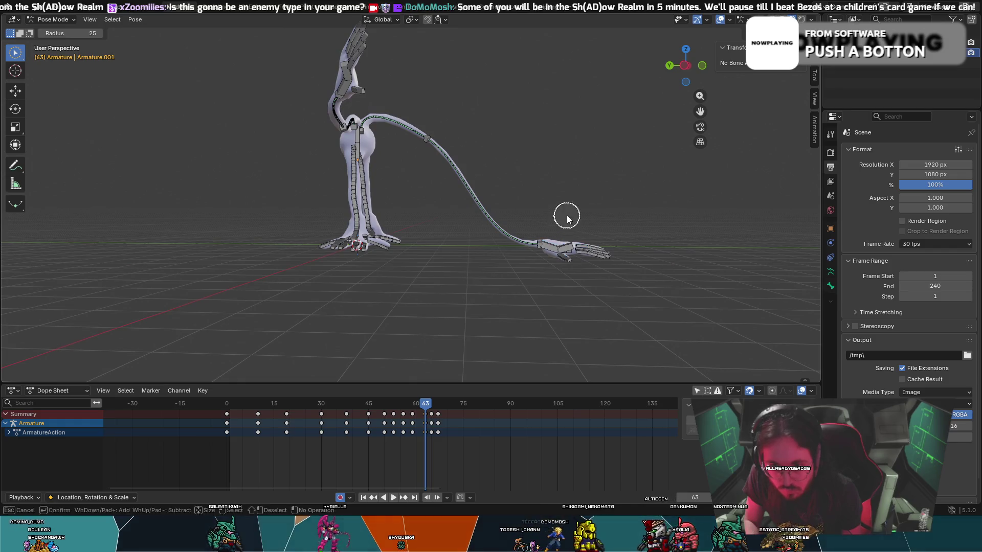
left_click(413, 404)
key("space")
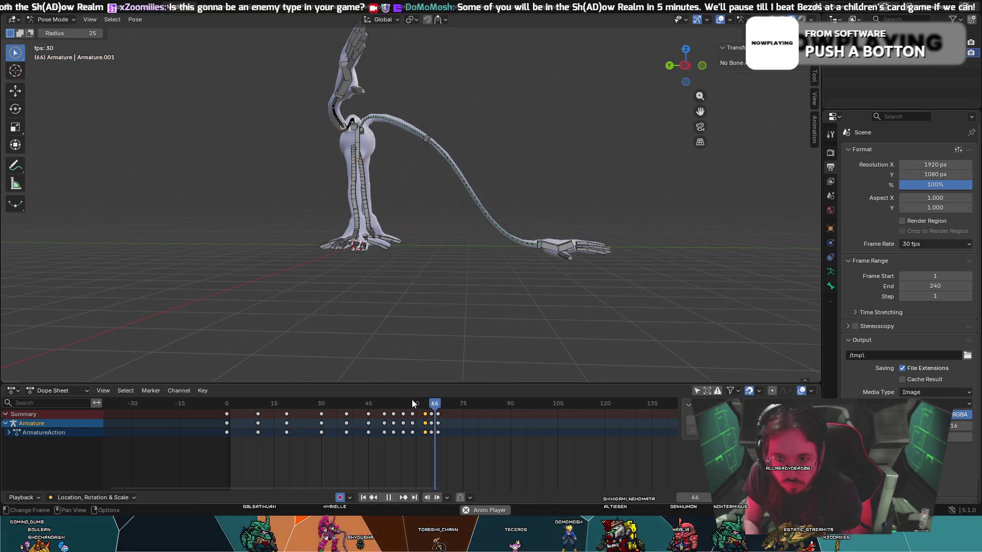
key("space")
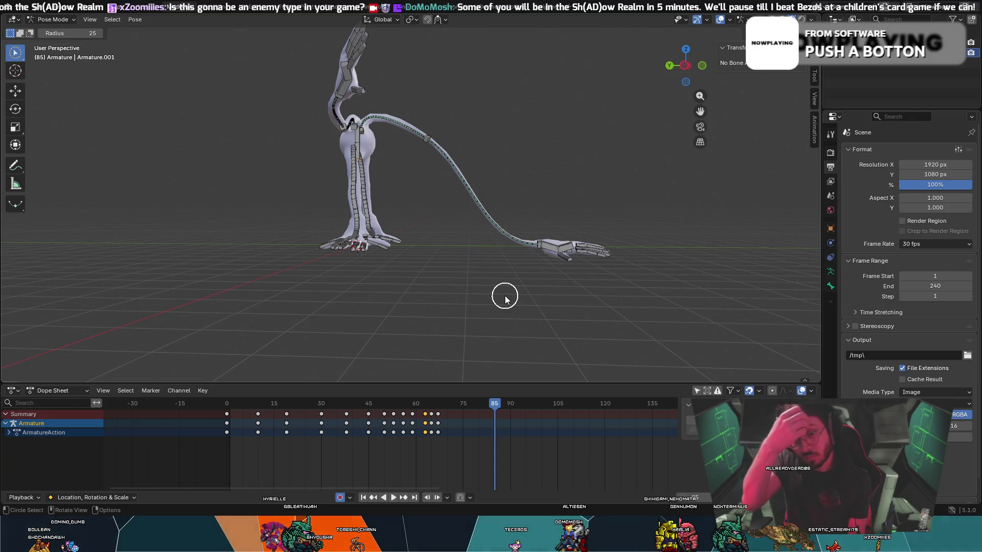
middle_click_drag(480, 301, 337, 307)
mouse_move(487, 407)
left_mouse_down()
mouse_move(264, 424)
mouse_move(215, 417)
left_mouse_up()
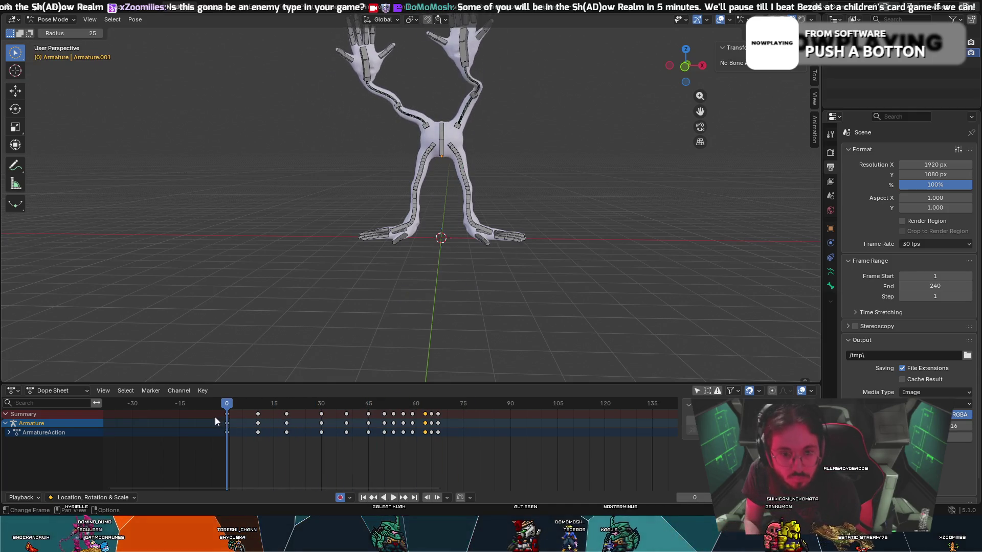
key("space")
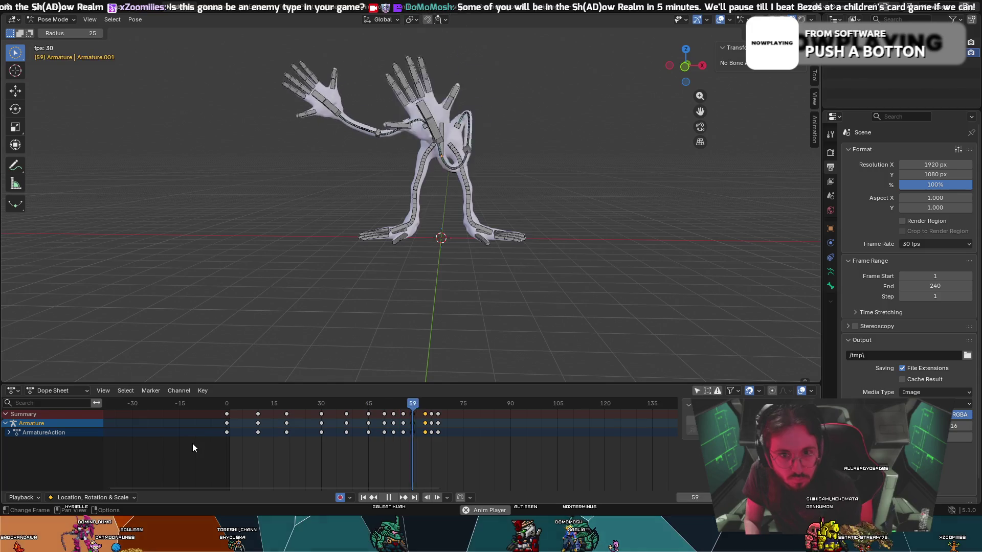
key("space")
mouse_move(450, 410)
left_mouse_down()
mouse_move(389, 418)
mouse_move(437, 429)
left_mouse_up()
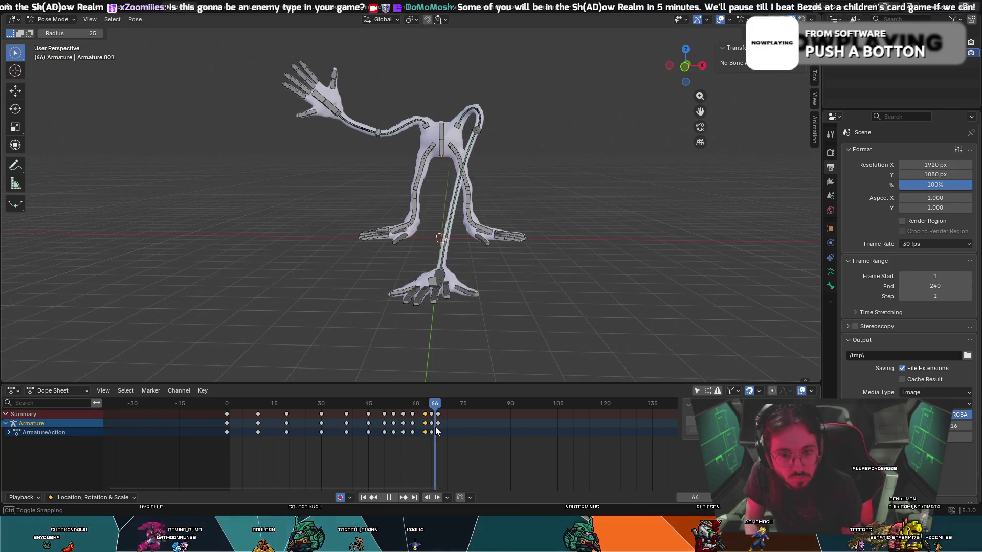
- Rotate the raised hand 34.2° and move it to a new position
key("r")
left_click(337, 105)
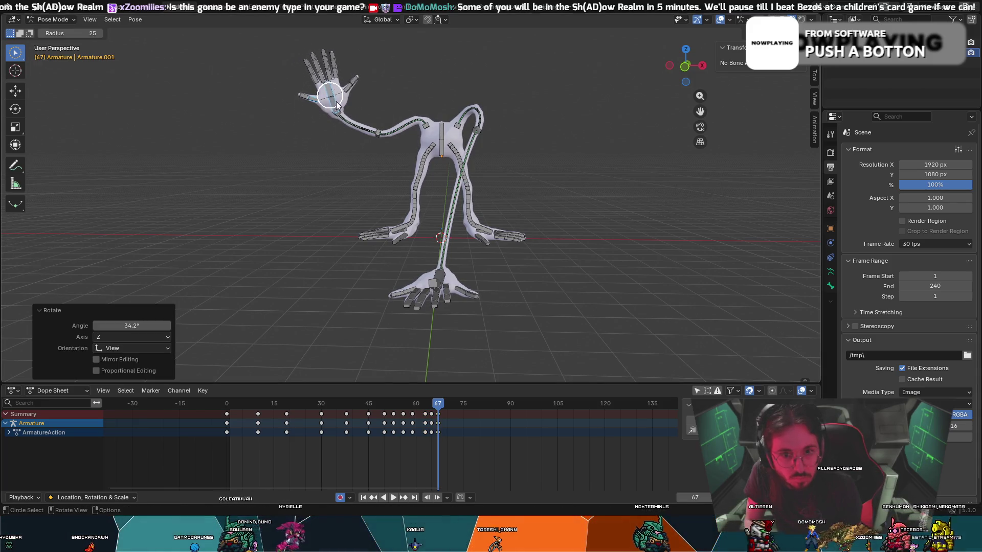
key("g")
left_click(356, 129)
- Move the waving arm's forearm, rotate its hand and shift the upper-arm bone
left_click(368, 134)
key("g")
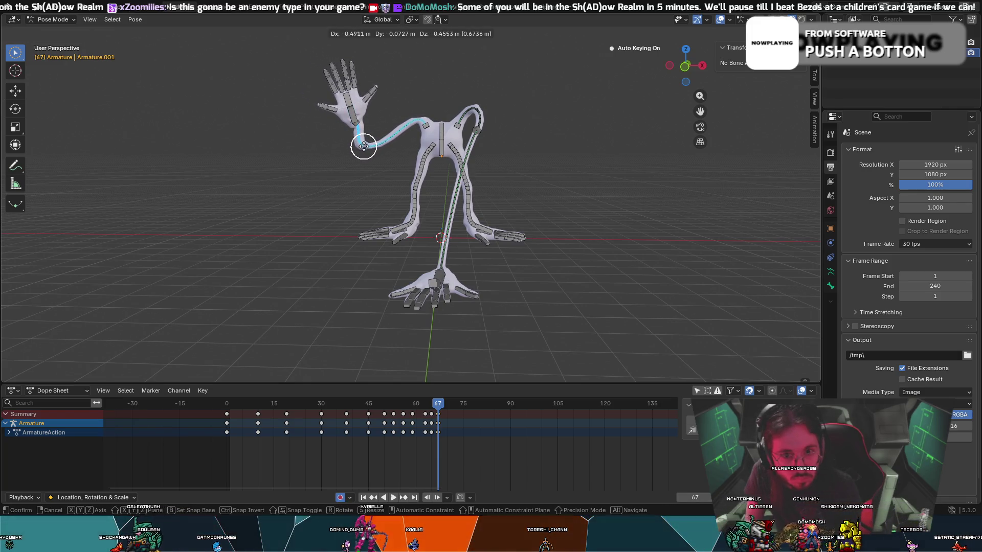
left_click(363, 146)
left_click(357, 120)
key("r")
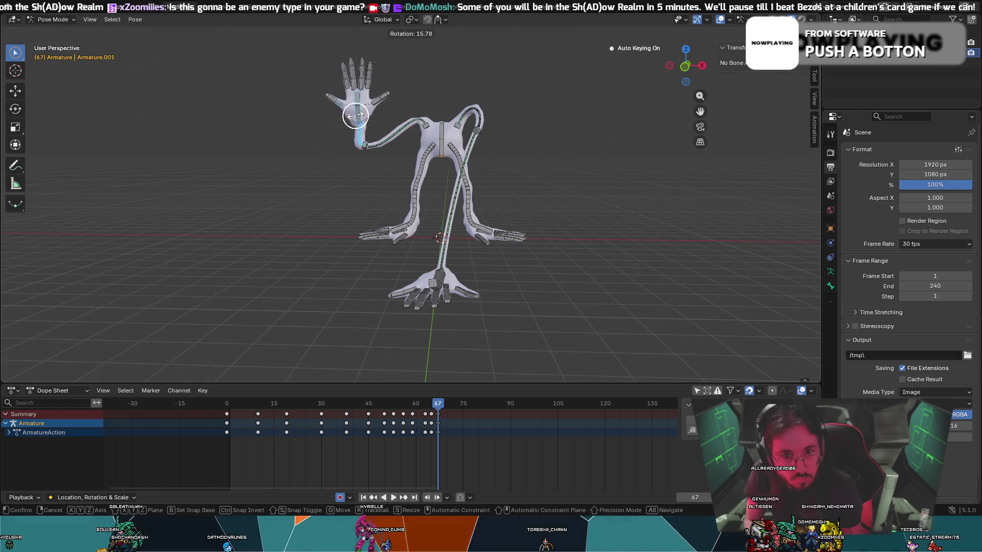
left_click(357, 131)
mouse_move(357, 132)
middle_mouse_down()
mouse_move(331, 143)
mouse_move(345, 153)
mouse_move(313, 165)
middle_mouse_up()
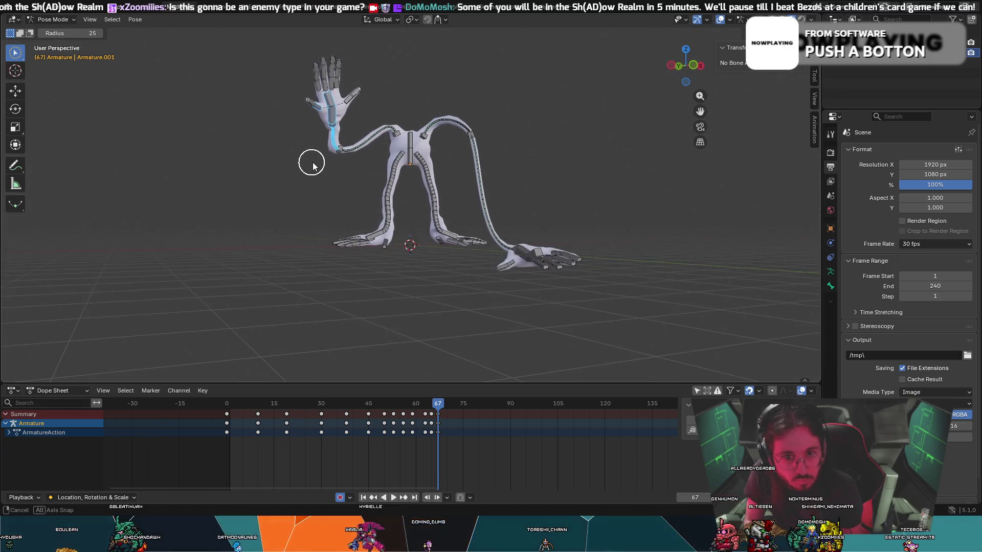
left_click(359, 155)
key("g")
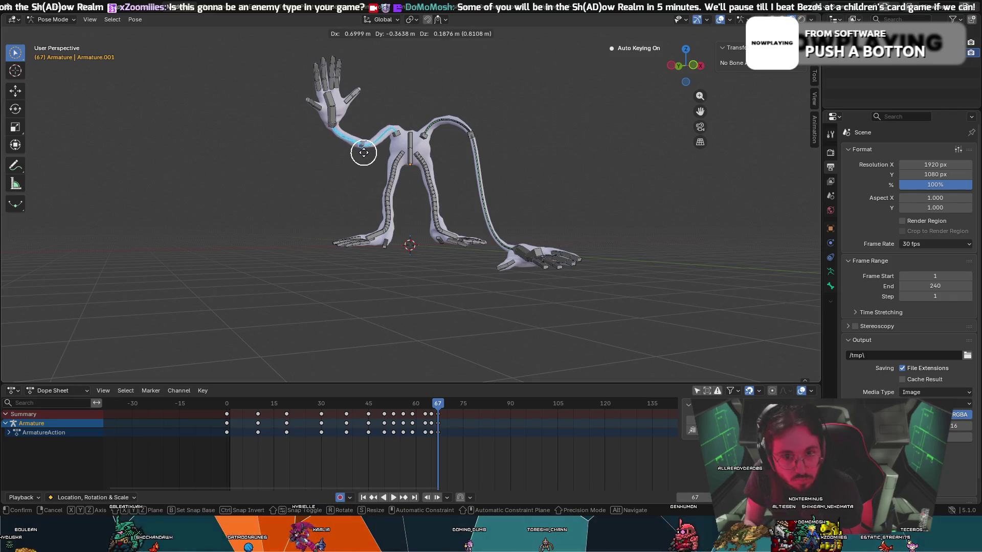
left_click(361, 154)
- Play back the waving motion from a front view to review it
mouse_move(359, 153)
middle_mouse_down()
mouse_move(328, 227)
mouse_move(434, 339)
middle_mouse_up()
left_click_drag(434, 403, 277, 429)
key("space")
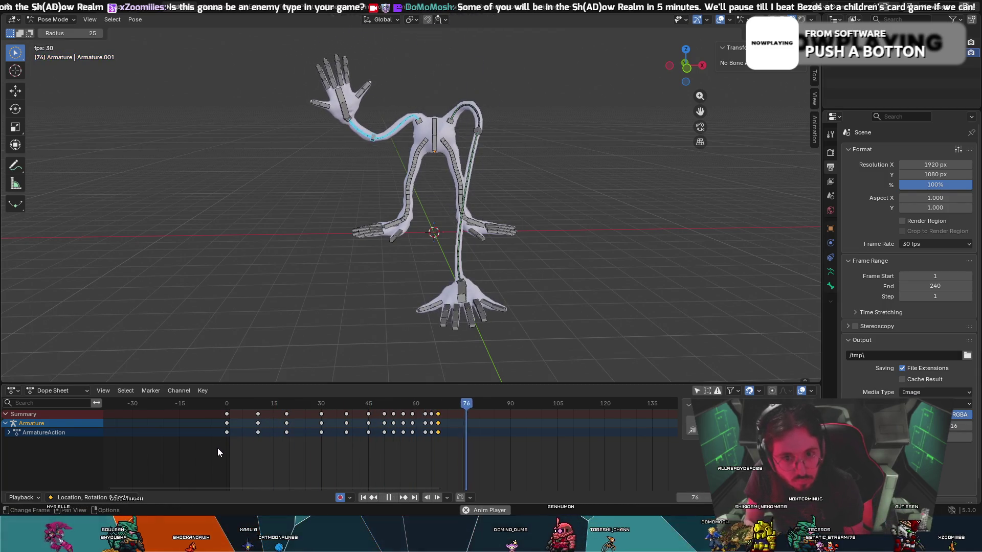
key("space")
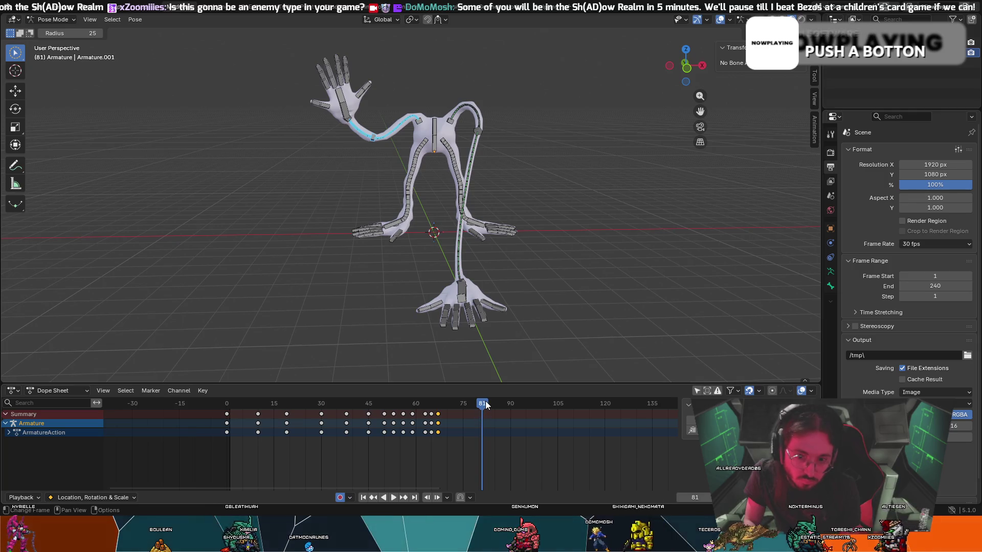
- Back near frame 60, rotate the waving arm bone and reposition the raised arm bones
mouse_move(477, 403)
left_mouse_down()
mouse_move(390, 397)
mouse_move(438, 428)
mouse_move(454, 425)
left_mouse_up()
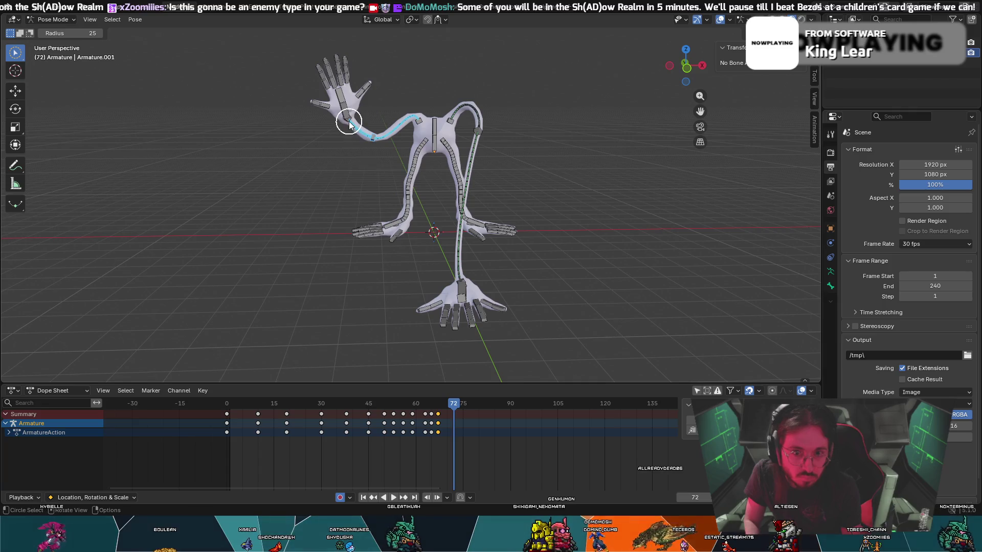
key("r")
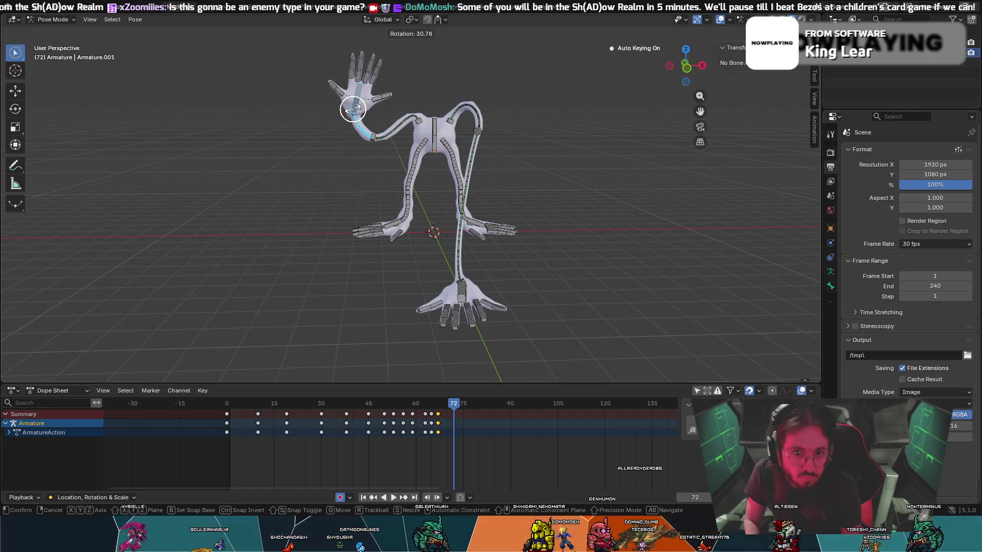
left_click(351, 112)
key("c")
left_click_drag(371, 136, 376, 144)
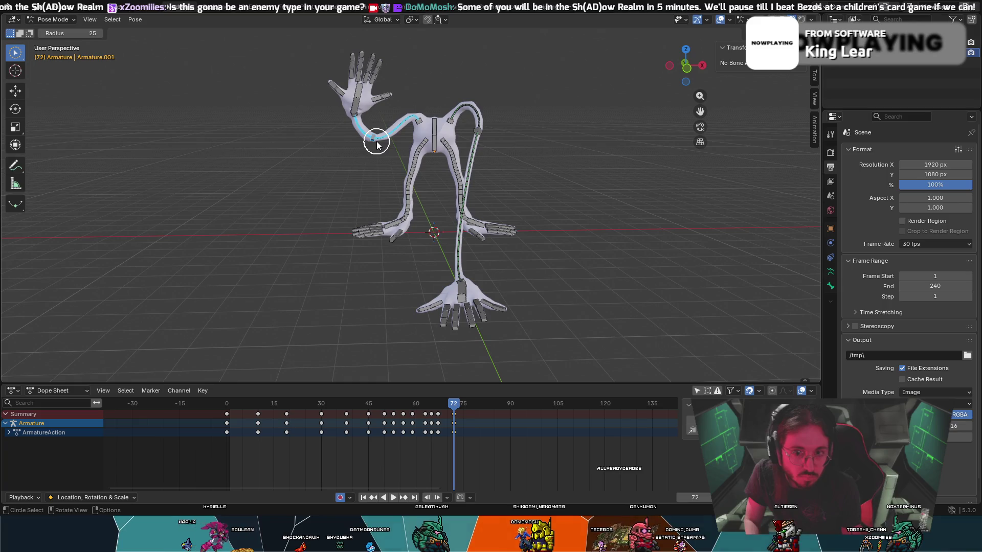
right_click(376, 144)
key("Escape")
key("g")
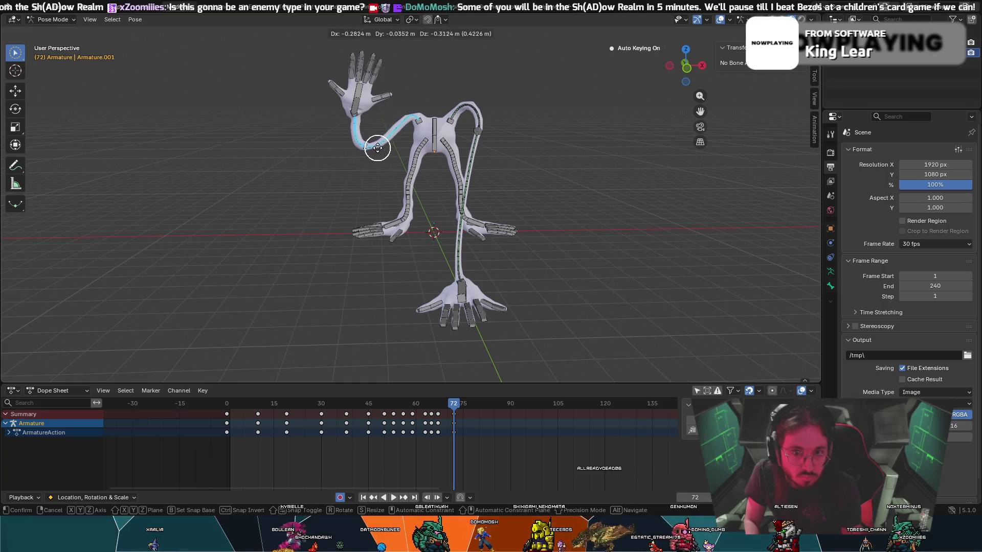
left_click(370, 150)
- At frame 78, rotate the raised hand about Z and move its forearm
mouse_move(455, 405)
left_mouse_down()
mouse_move(465, 409)
mouse_move(445, 406)
mouse_move(473, 409)
left_mouse_up()
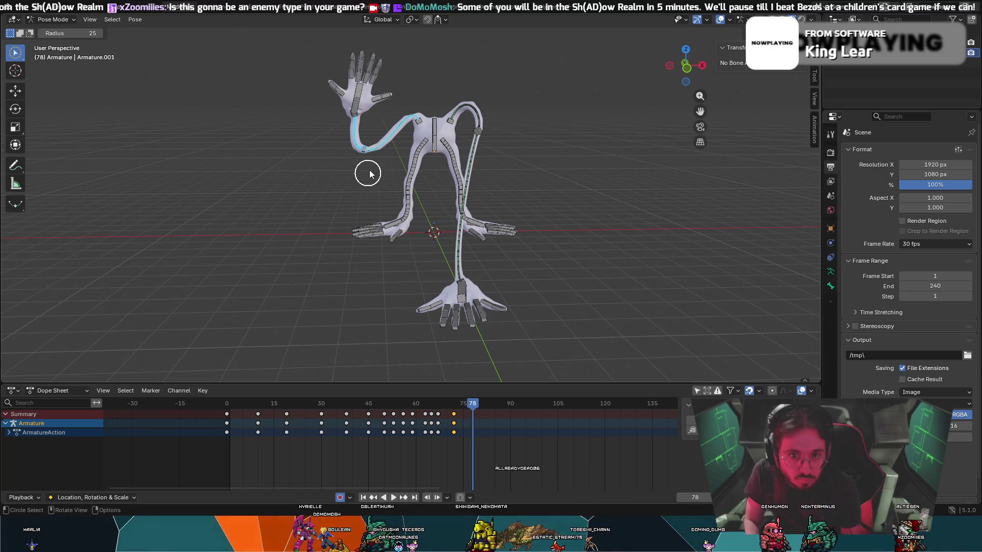
left_click(351, 100)
key("r")
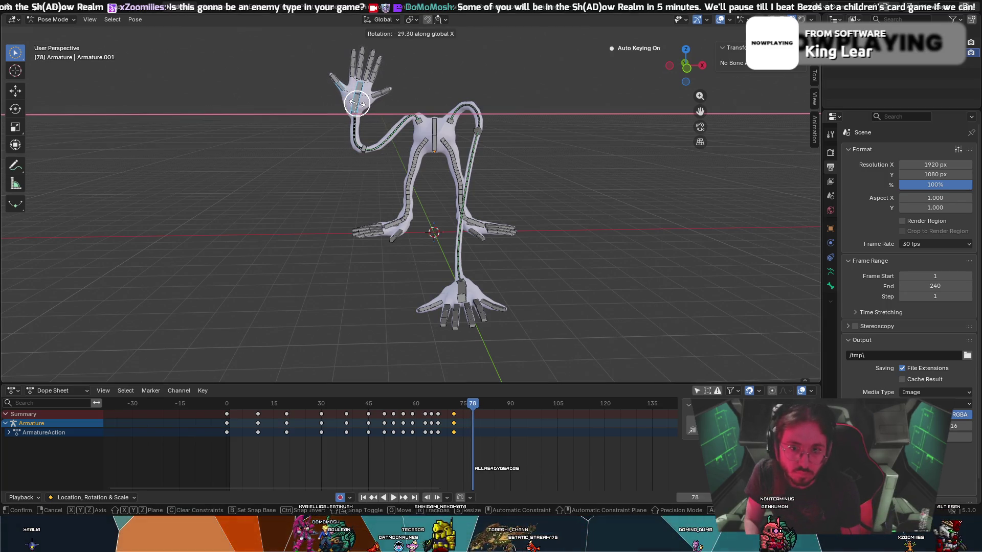
key("z")
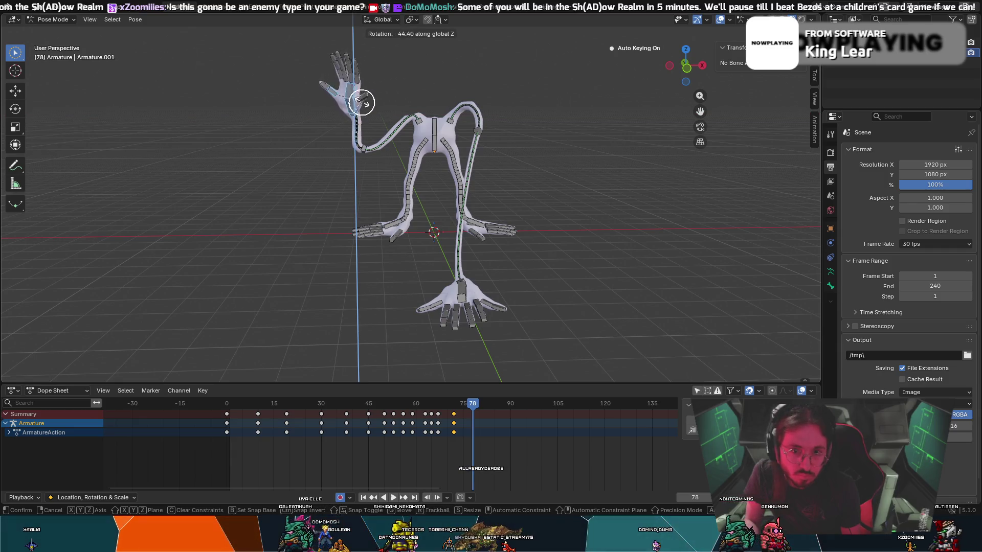
left_click(364, 101)
left_click(366, 134)
key("g")
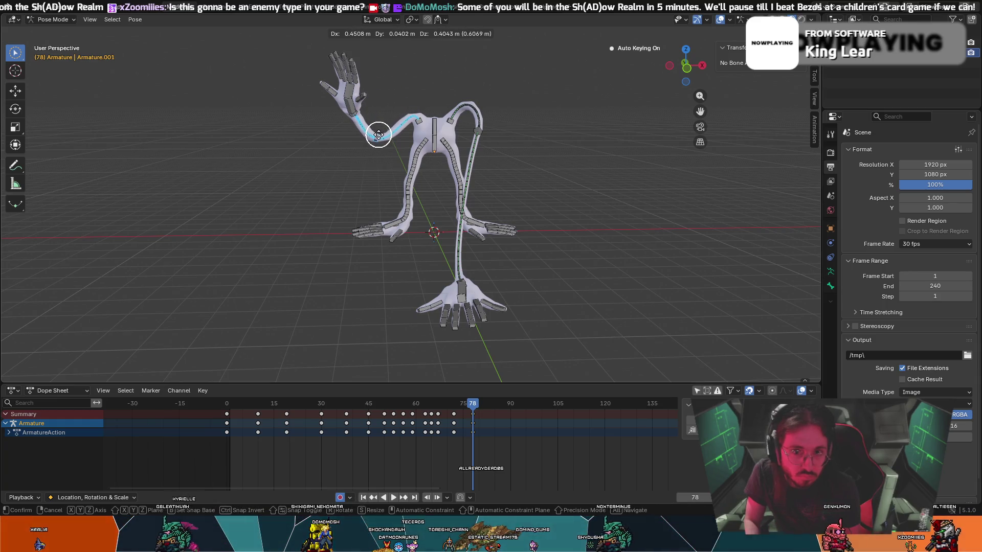
left_click(377, 136)
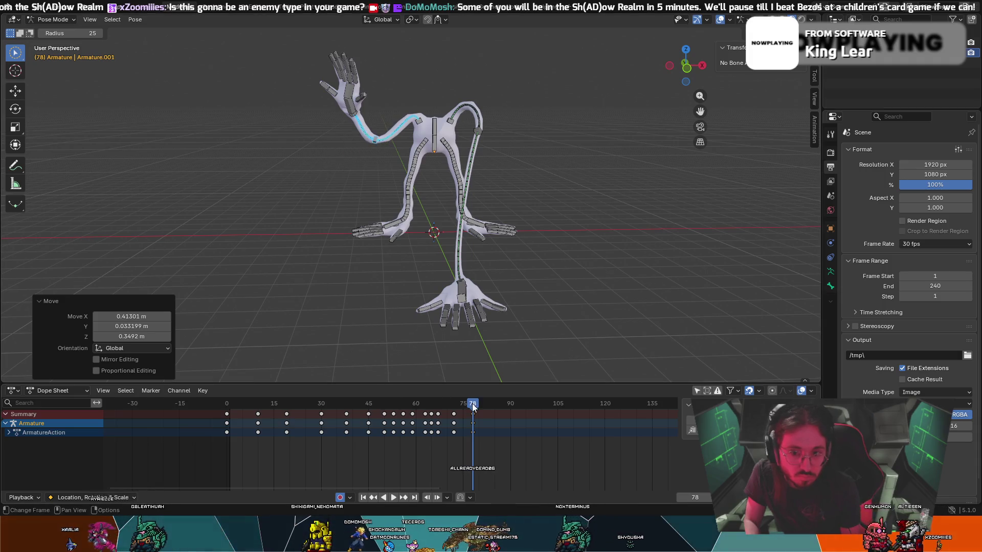
- Replay the animation from the start, then rewind to frame 0
key("shift+Left")
key("space")
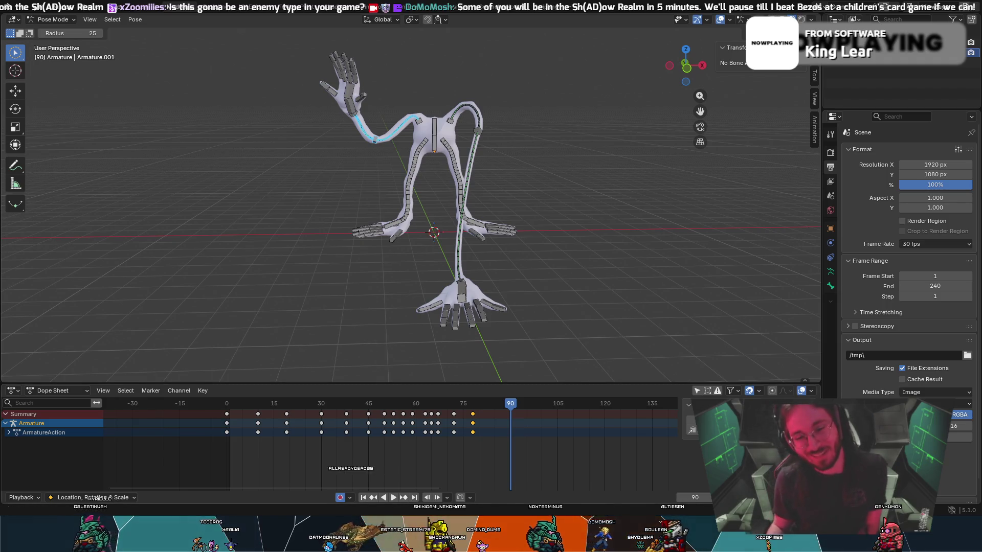
left_click_drag(505, 404, 206, 419)
- Stop playback, save with File > Save as Optical Magnus BodyRetopo V2.blend, and replay from frame 0
key("space")
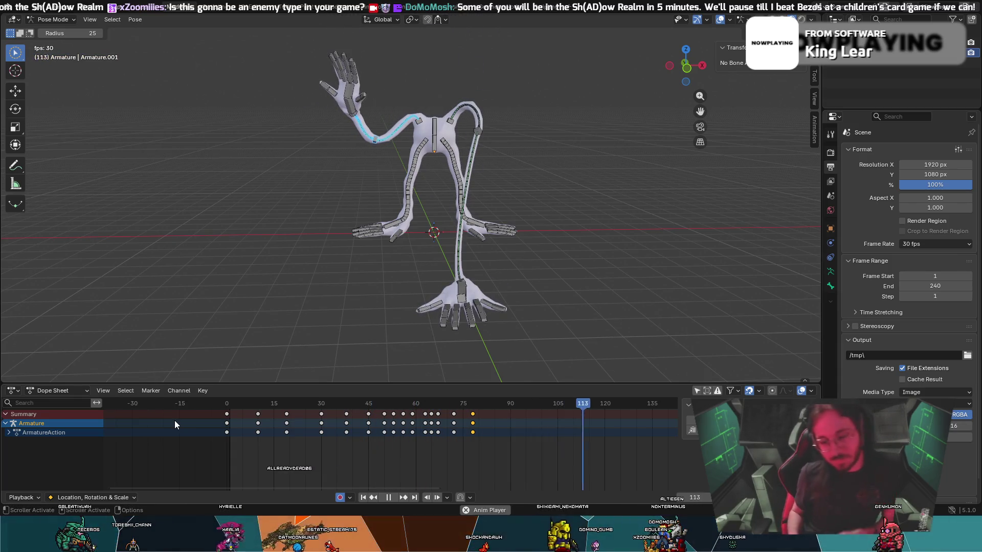
key("space")
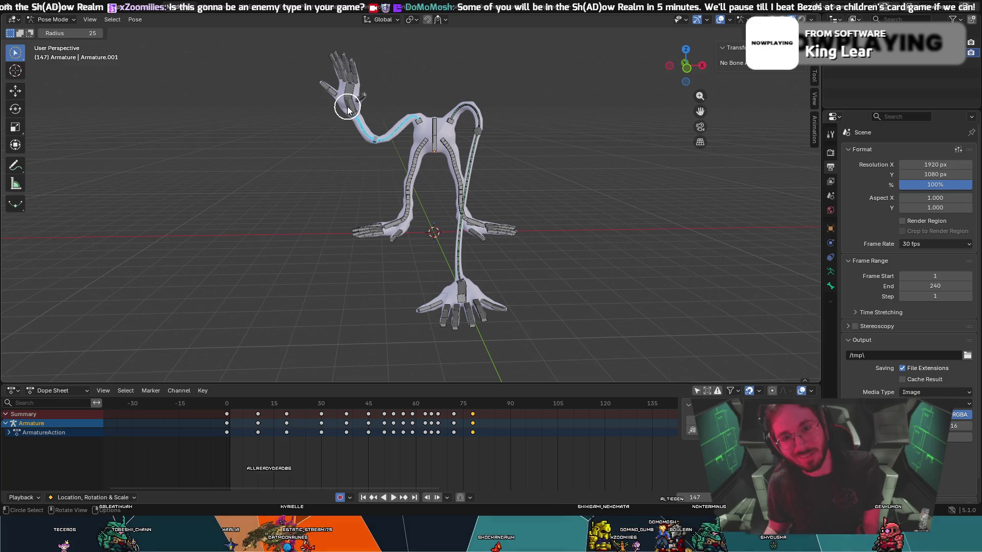
mouse_move(396, 224)
middle_mouse_down()
mouse_move(489, 212)
mouse_move(481, 229)
middle_mouse_up()
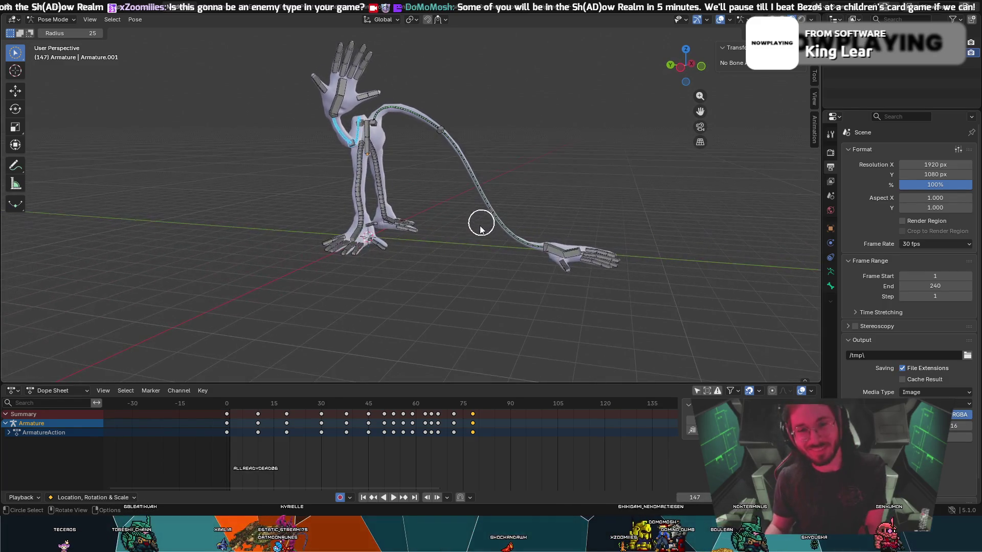
left_click(9, 6)
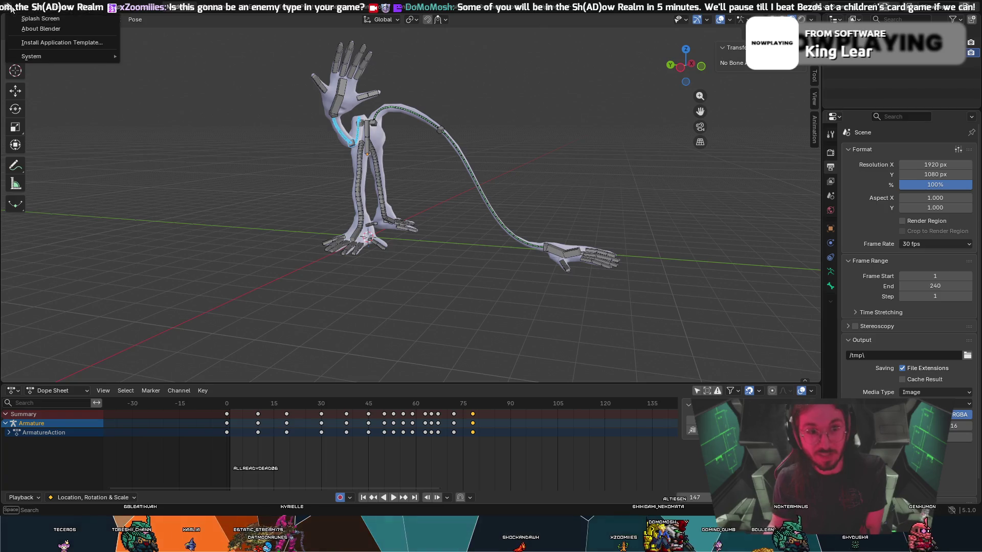
mouse_move(24, 6)
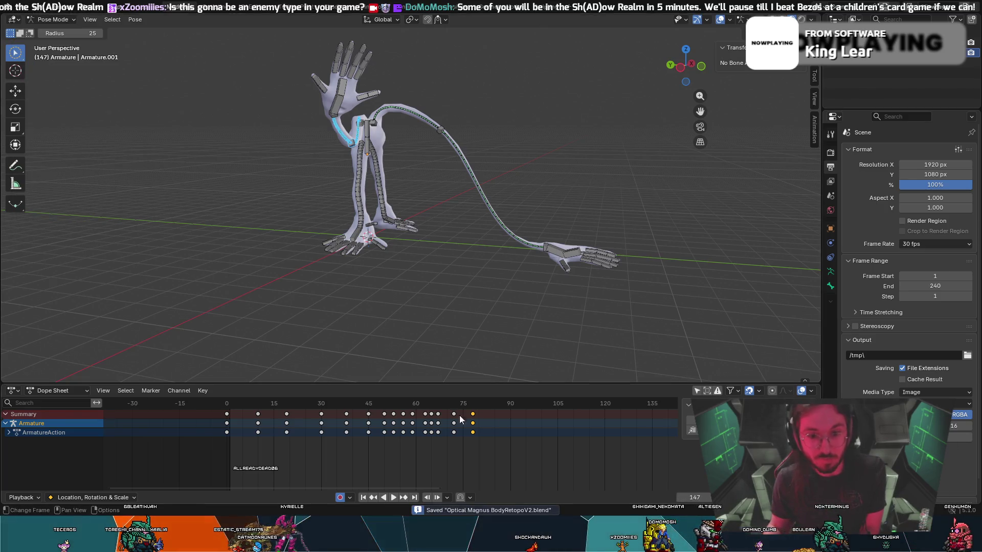
key("shift+Left")
key("space")
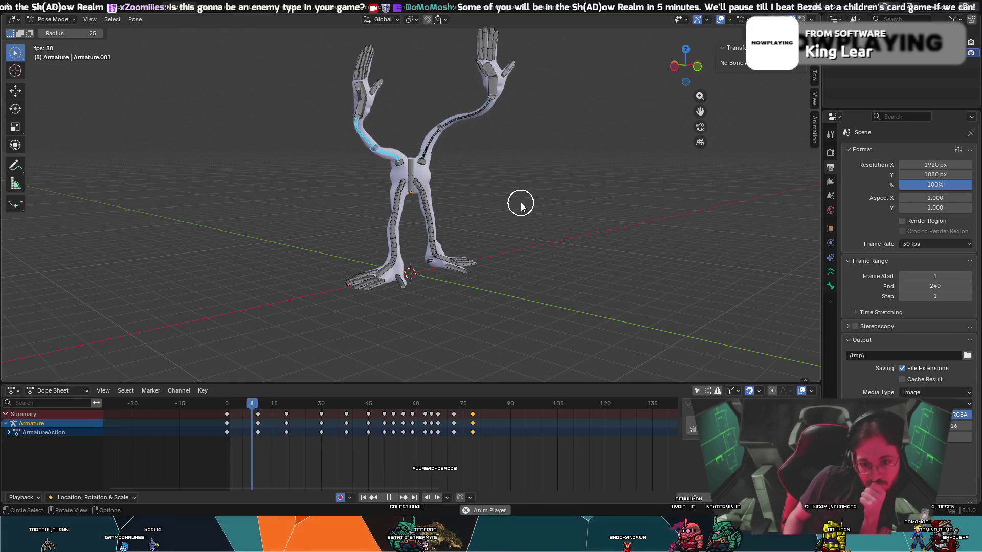
- Fit the frame range to the keyframes, set the end frame to 100, and play it
key("space")
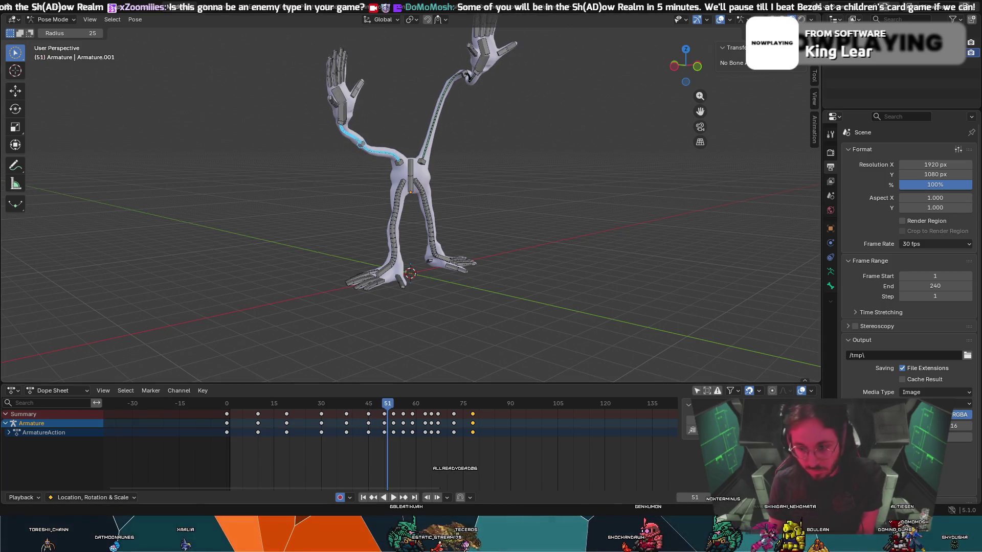
key("ctrl+alt+f")
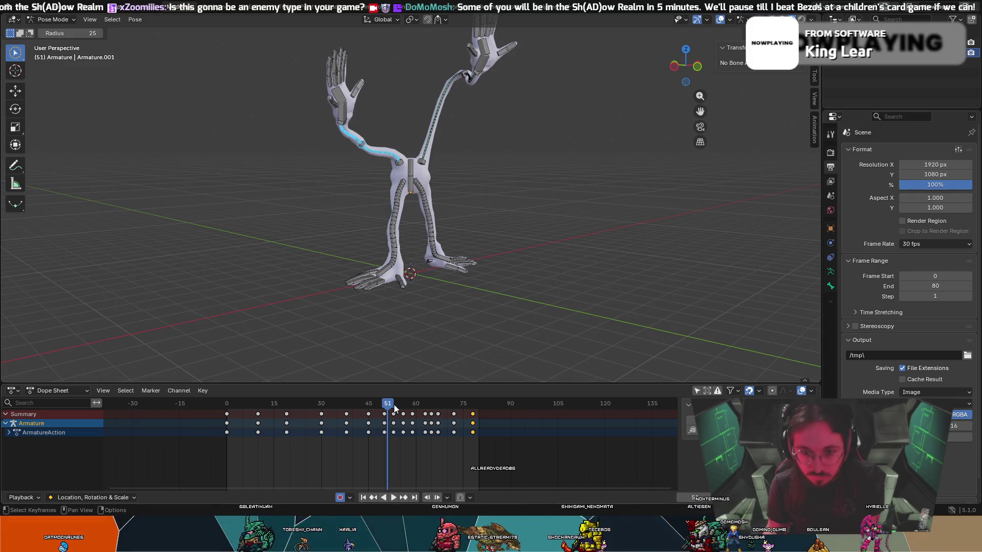
key("shift+Left")
key("space")
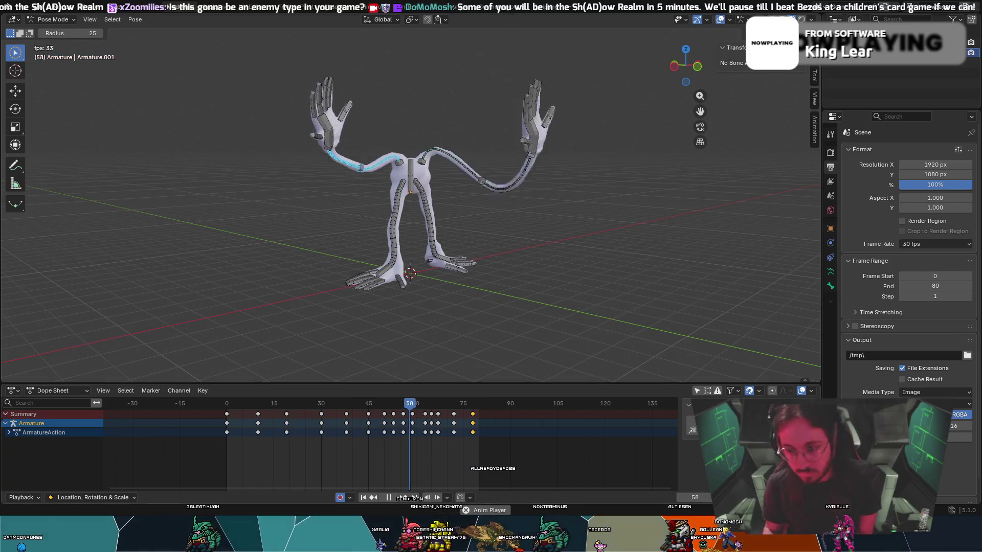
left_click_drag(935, 285, 947, 286)
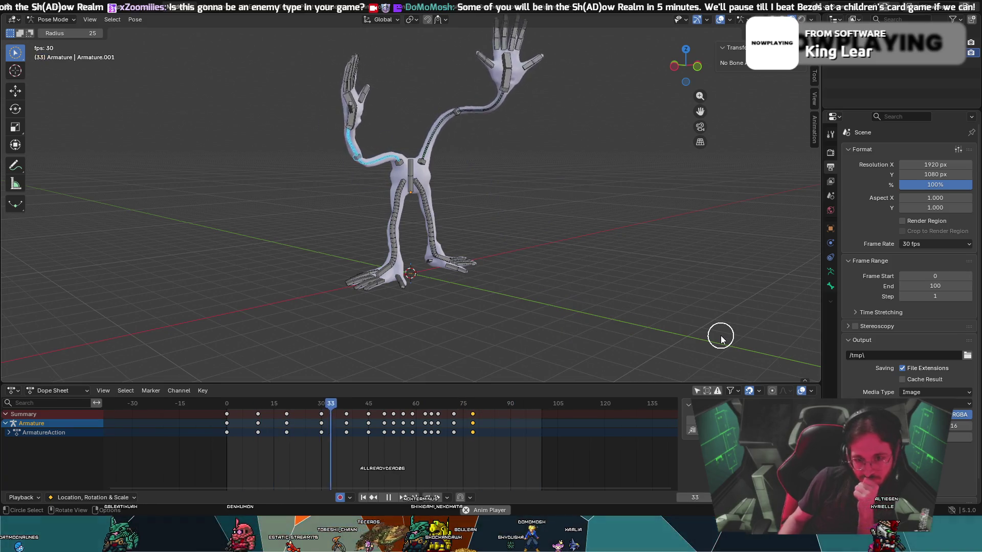
mouse_move(684, 304)
middle_mouse_down()
mouse_move(636, 281)
mouse_move(587, 289)
mouse_move(544, 256)
mouse_move(491, 254)
mouse_move(473, 267)
mouse_move(465, 259)
mouse_move(461, 285)
middle_mouse_up()
scroll(490, 257, "up", 3)
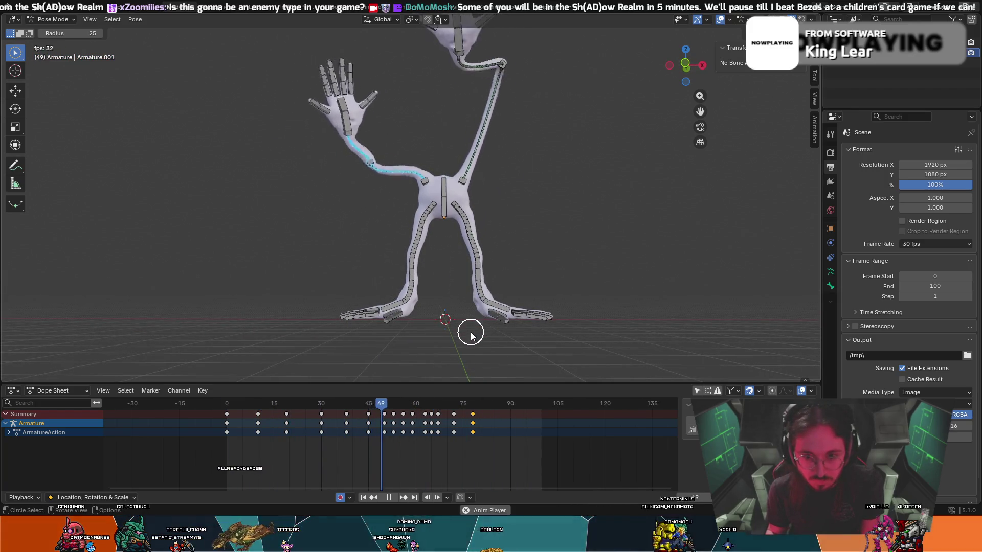
key("space")
- At frame 63, circle-select the floor-reaching arm bone
left_click_drag(434, 407, 427, 407)
key("c")
left_click(448, 342)
right_click(449, 341)
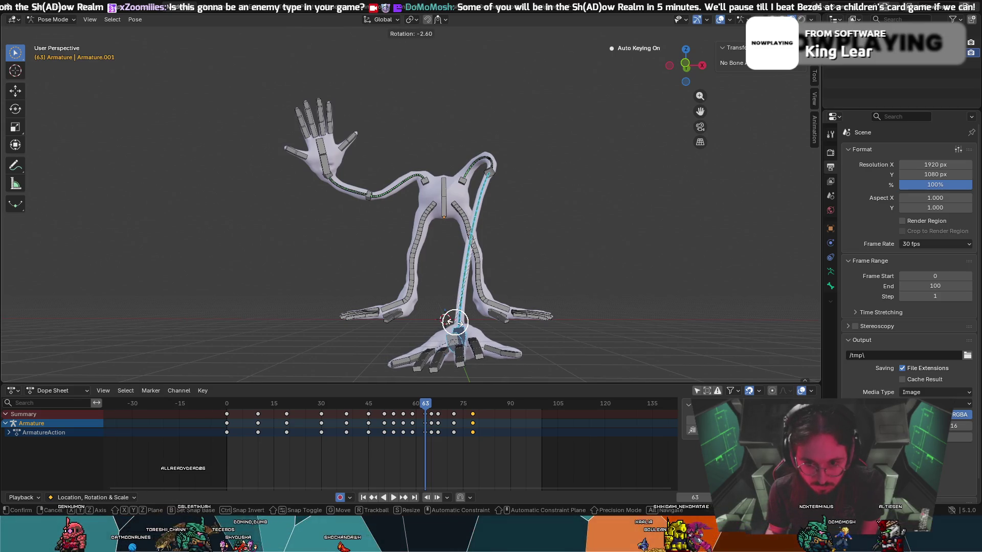
- Rotate the floor-reaching arm 5.49° at frame 63, then orbit to view its hand from above
left_click(457, 333)
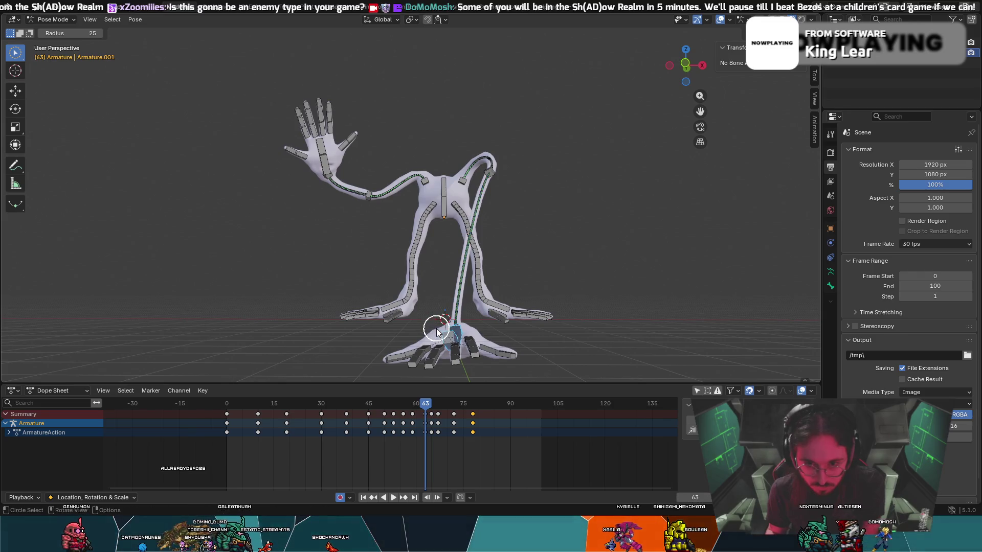
key("r")
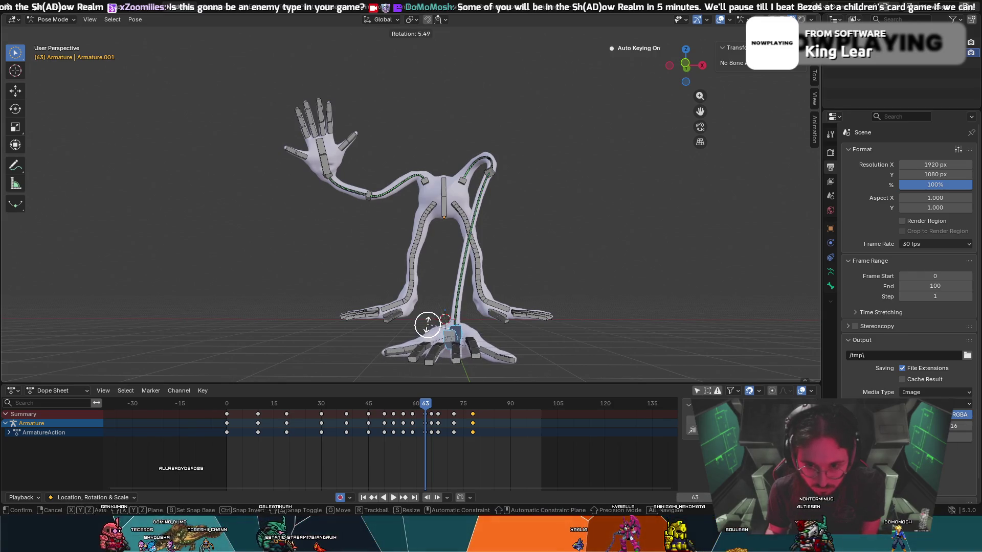
left_click(427, 324)
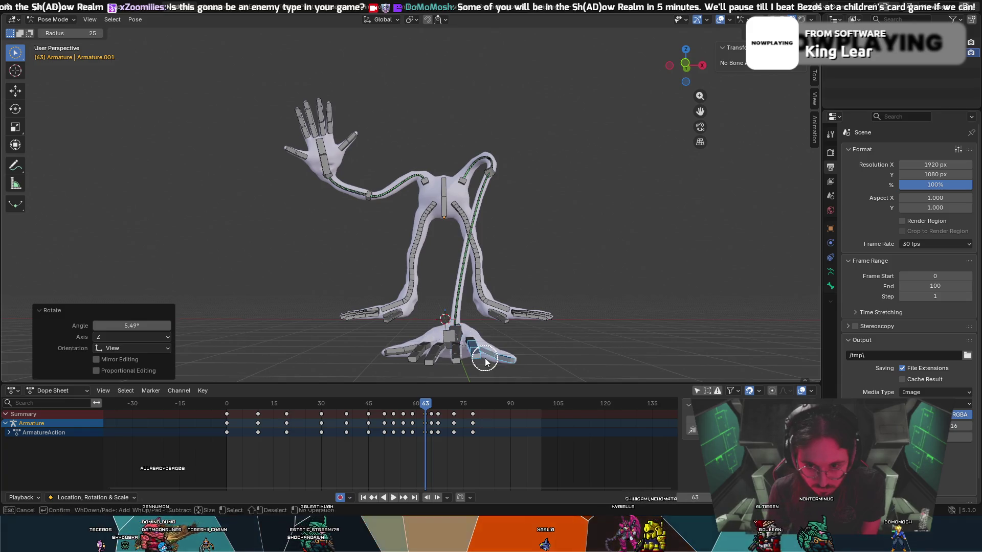
middle_click_drag(504, 336, 269, 377)
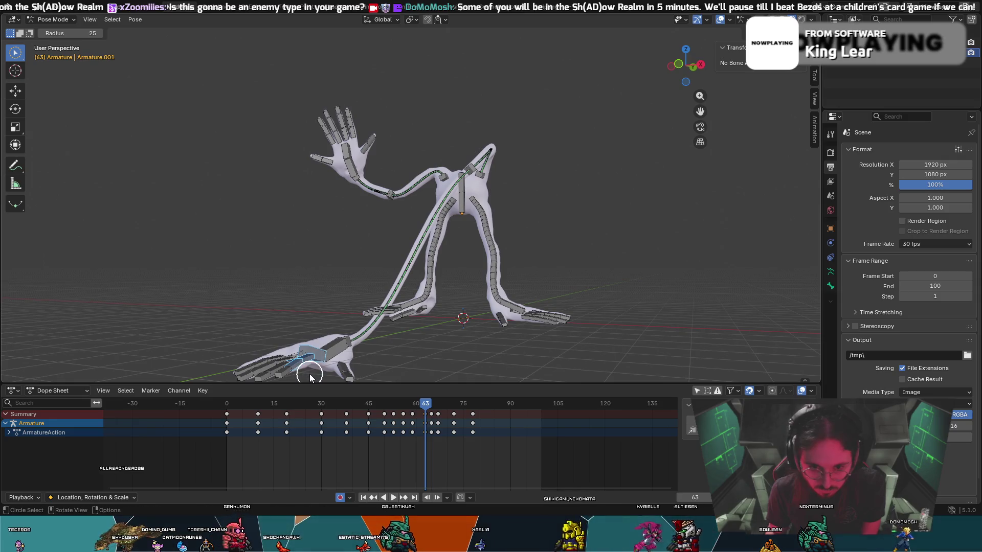
middle_click_drag(311, 378, 357, 3)
mouse_move(487, 195)
middle_mouse_down()
mouse_move(499, 357)
mouse_move(491, 367)
mouse_move(500, 276)
mouse_move(495, 346)
mouse_move(479, 267)
mouse_move(431, 193)
mouse_move(456, 313)
mouse_move(438, 197)
mouse_move(496, 284)
mouse_move(445, 244)
mouse_move(312, 172)
middle_mouse_up()
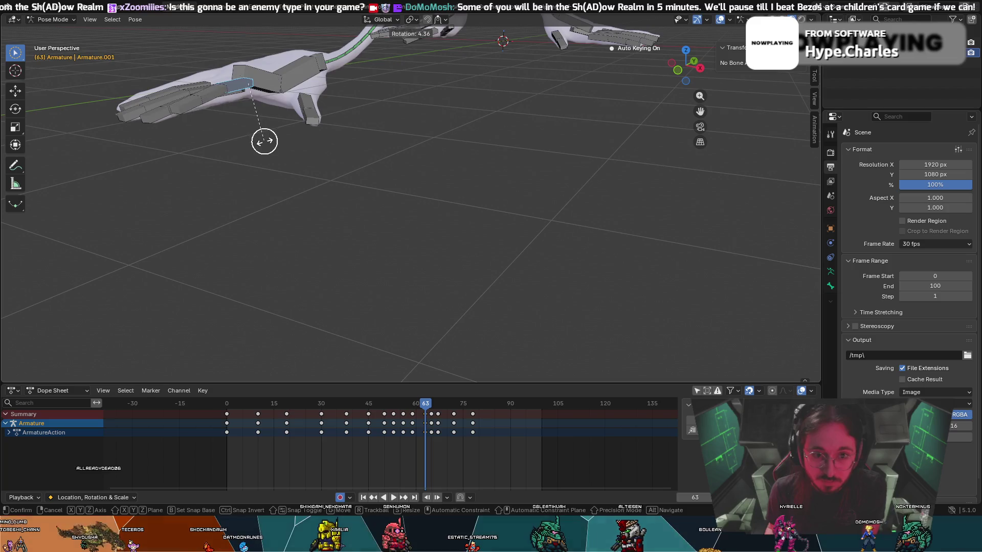
- Nudge the selected hand bone to a new position and deselect one hand bone
key("g")
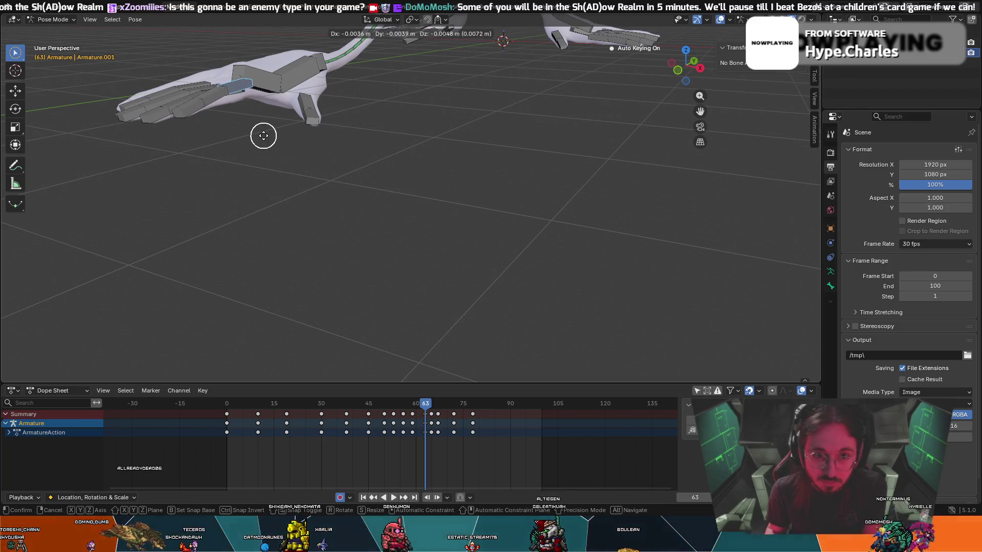
left_click(265, 141)
middle_click_drag(266, 140, 308, 146)
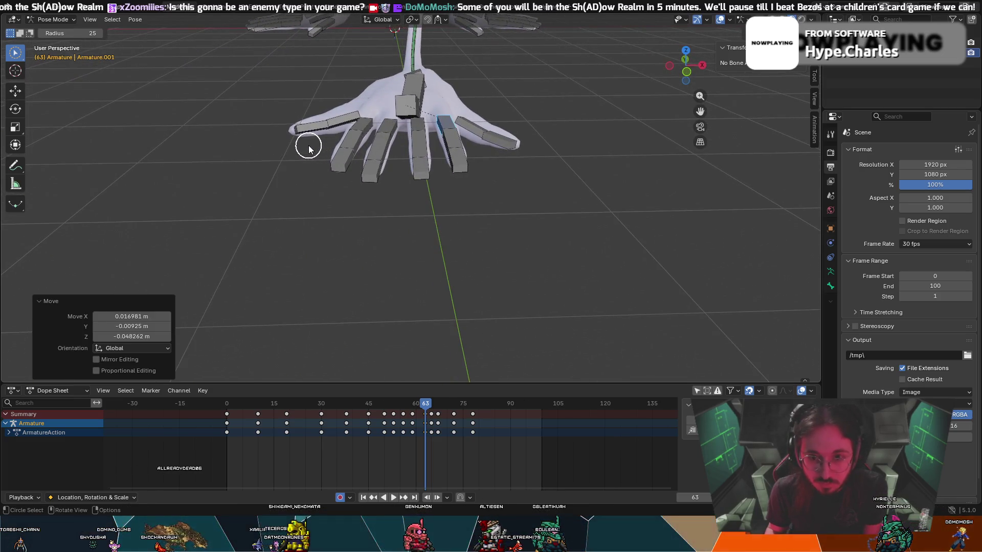
left_click(443, 128, "ctrl")
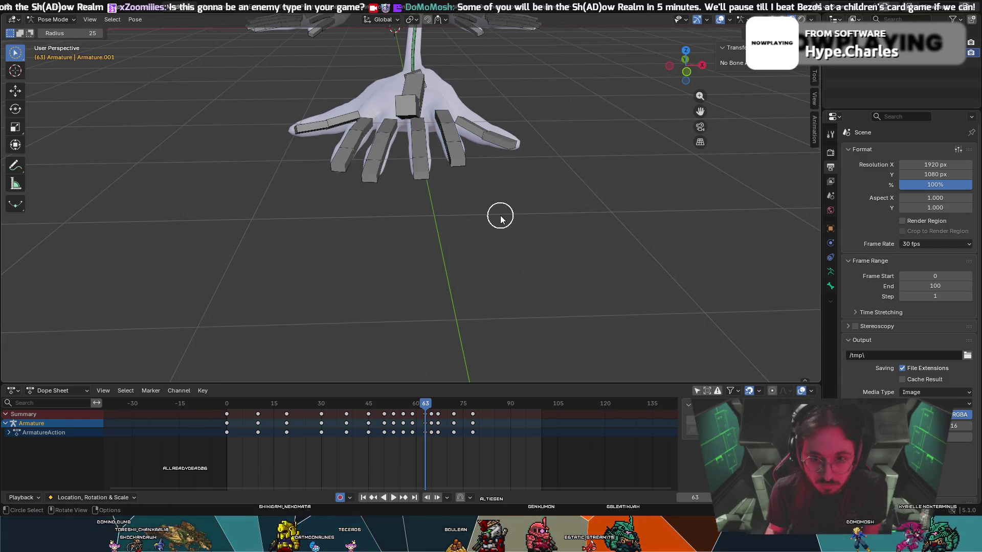
middle_click_drag(490, 223, 322, 186)
- Move one finger bone of the reaching hand, check it around frame 60, then rewind to frame 0
left_click(298, 150)
key("g")
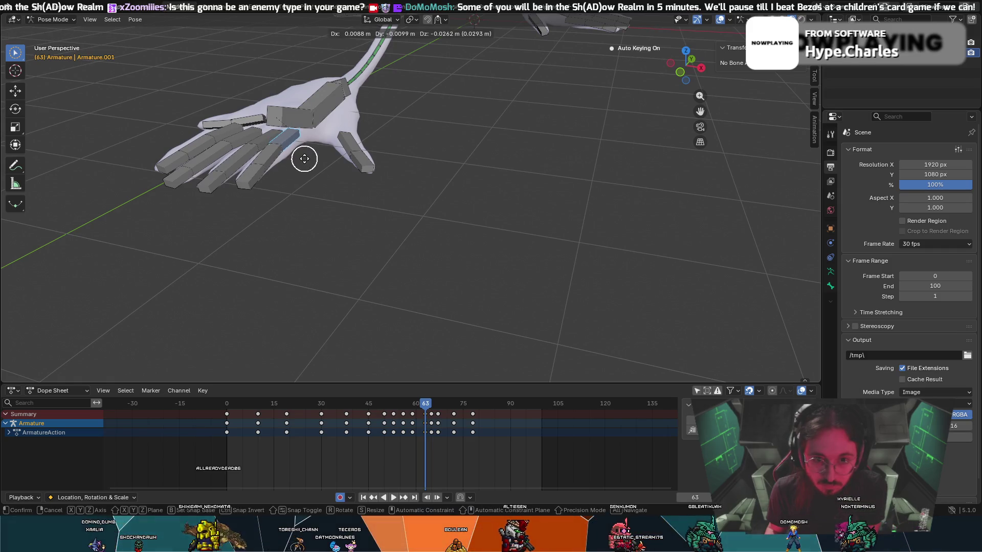
left_click(305, 159)
middle_click_drag(302, 164, 334, 170)
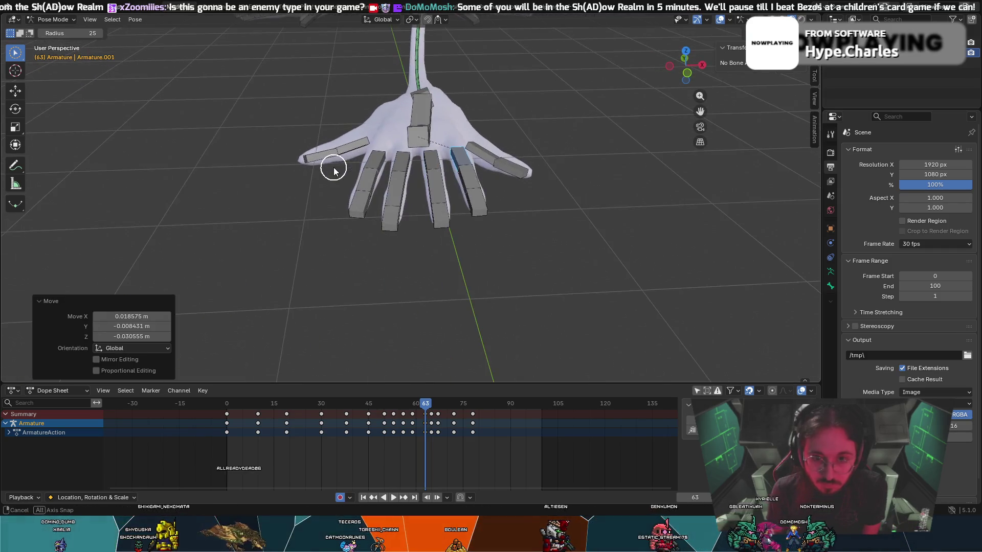
mouse_move(431, 409)
left_mouse_down()
mouse_move(327, 394)
mouse_move(177, 409)
left_mouse_up()
key("c")
mouse_move(214, 307)
middle_mouse_down()
mouse_move(277, 134)
mouse_move(272, 300)
mouse_move(320, 266)
mouse_move(374, 254)
middle_mouse_up()
mouse_move(497, 209)
middle_mouse_down()
mouse_move(526, 208)
mouse_move(533, 228)
middle_mouse_up()
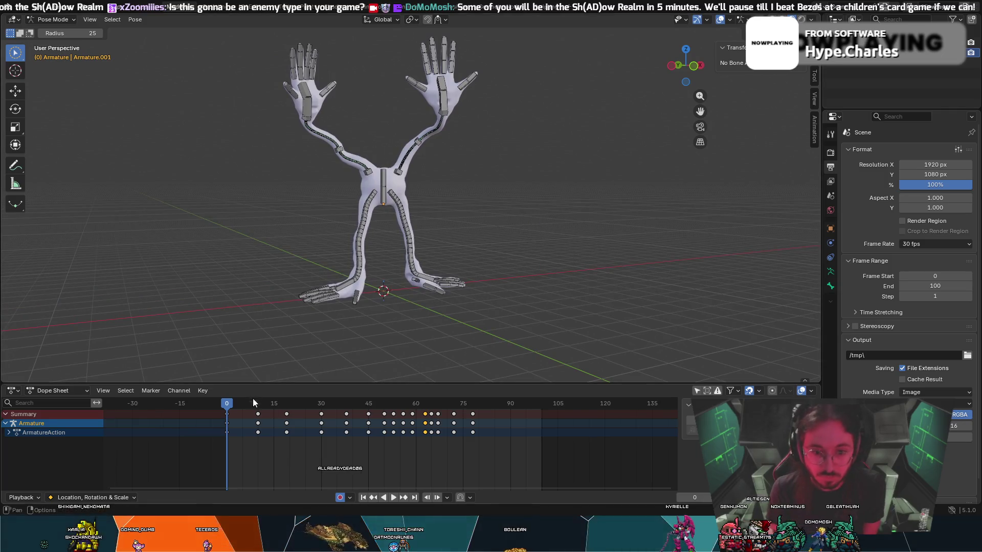
left_click(393, 498)
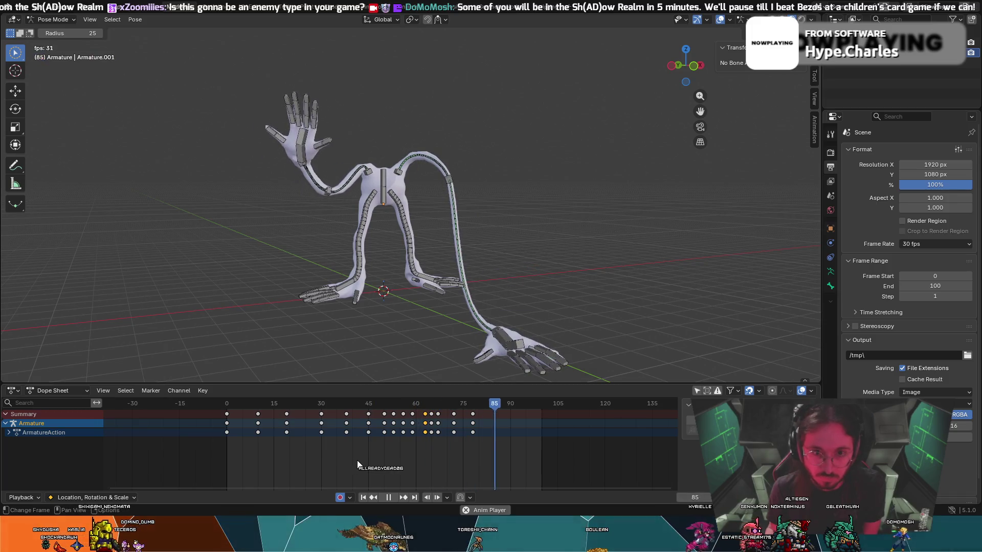
key("space")
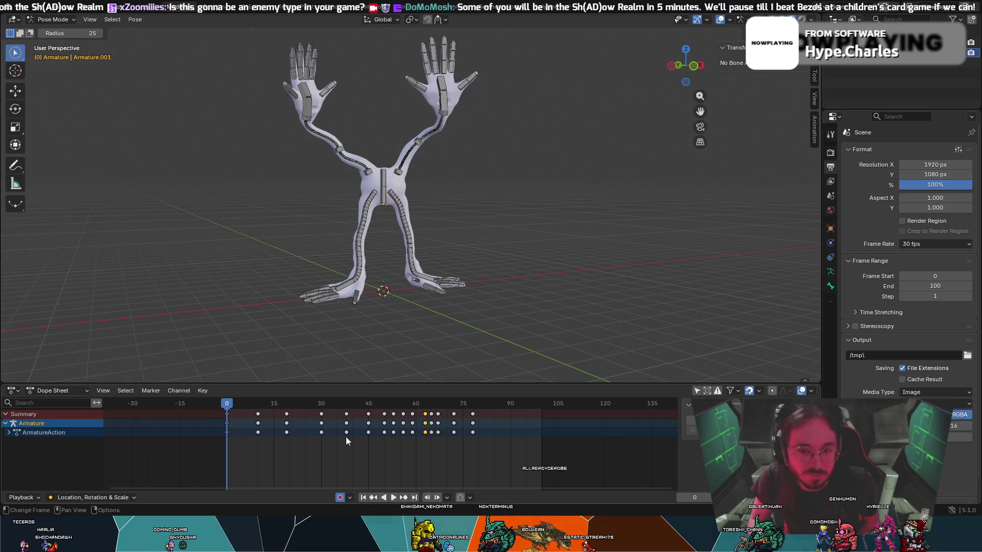
key("space")
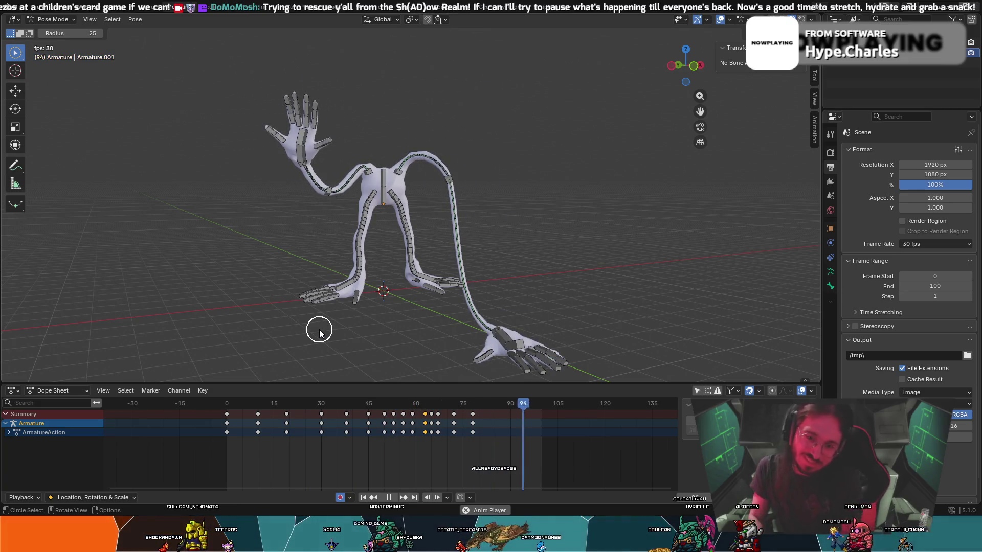
key("Escape")
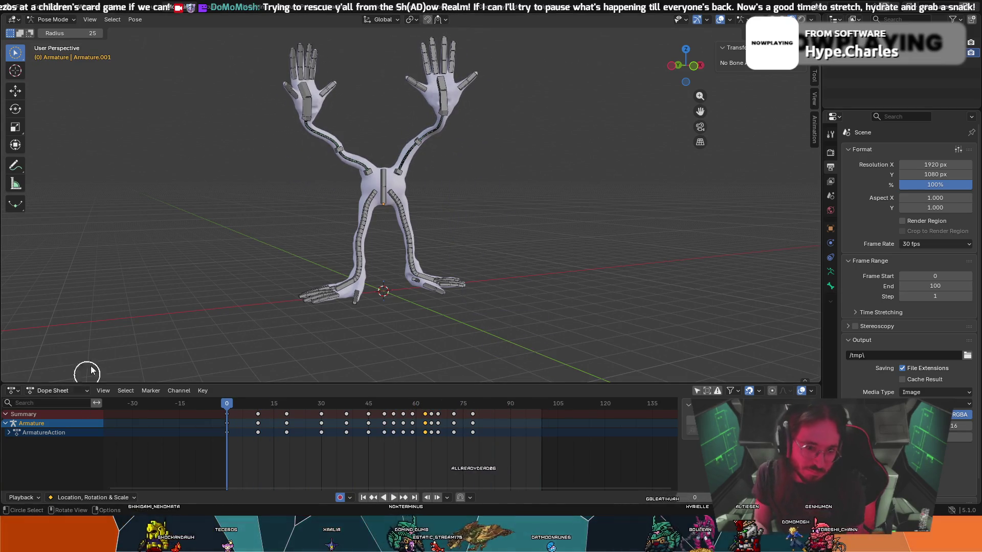
mouse_move(208, 237)
middle_mouse_down()
mouse_move(240, 232)
mouse_move(293, 247)
middle_mouse_up()
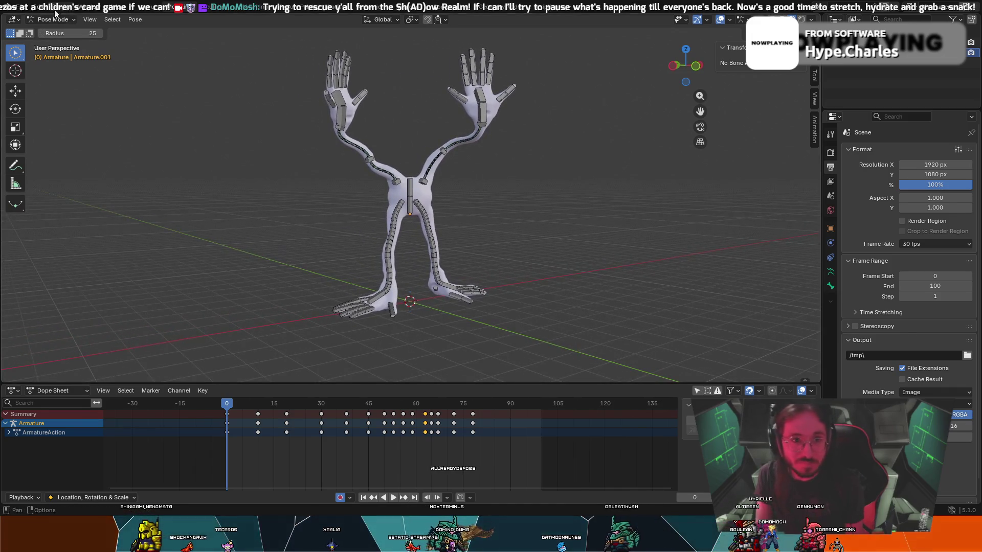
- Save the creature file with File > Save, then start playback from the timeline Play button
left_click(17, 7)
left_click(35, 9)
left_click(34, 9)
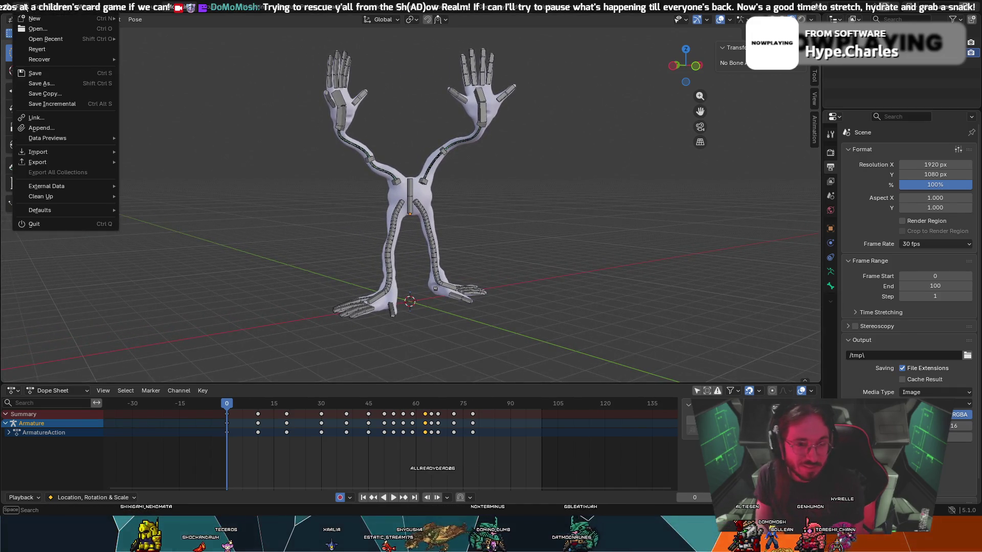
left_click(45, 74)
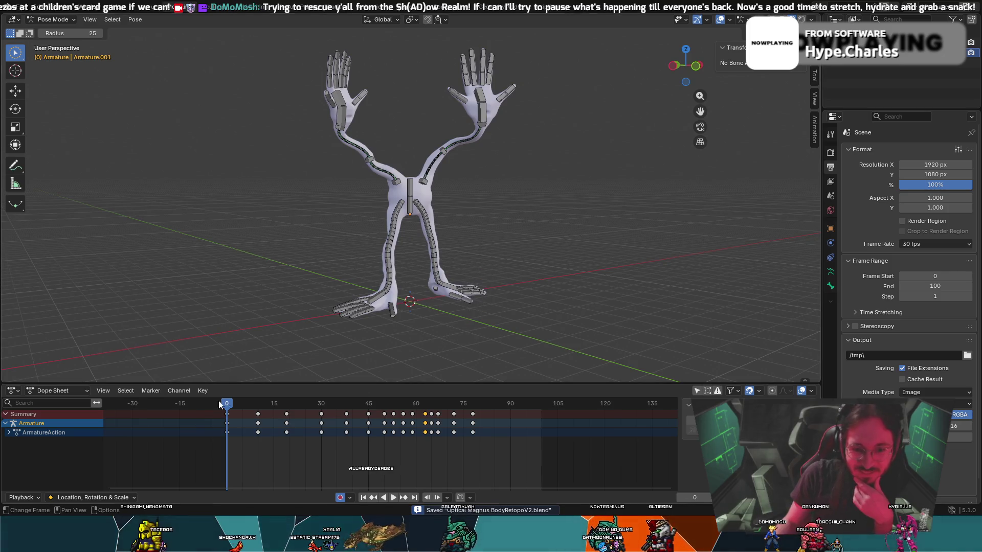
left_click(394, 499)
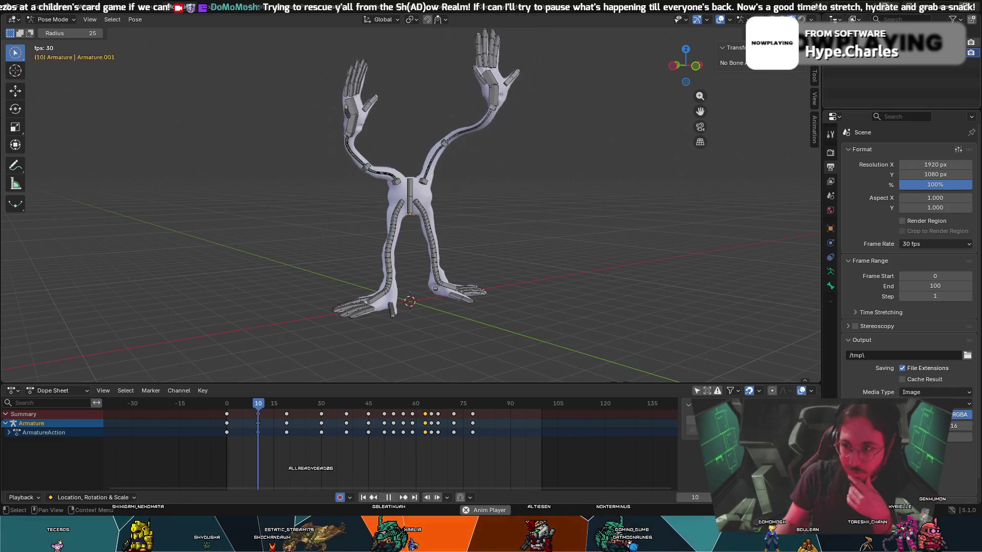
- Hide the armature bones with H and orbit around the bare mesh while it plays
key("h")
key("c")
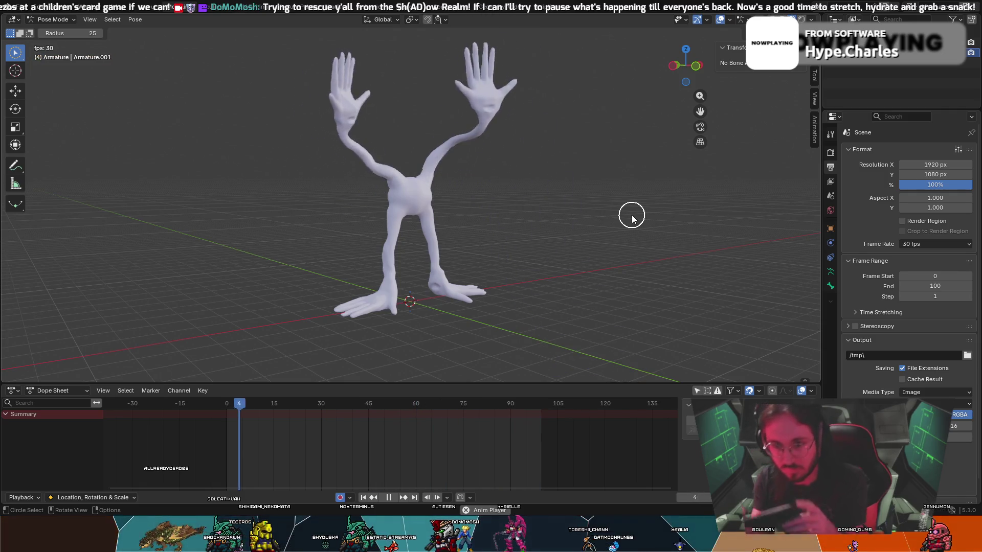
right_click(563, 235)
mouse_move(568, 214)
middle_mouse_down()
mouse_move(583, 157)
mouse_move(576, 186)
mouse_move(534, 169)
mouse_move(582, 171)
middle_mouse_up()
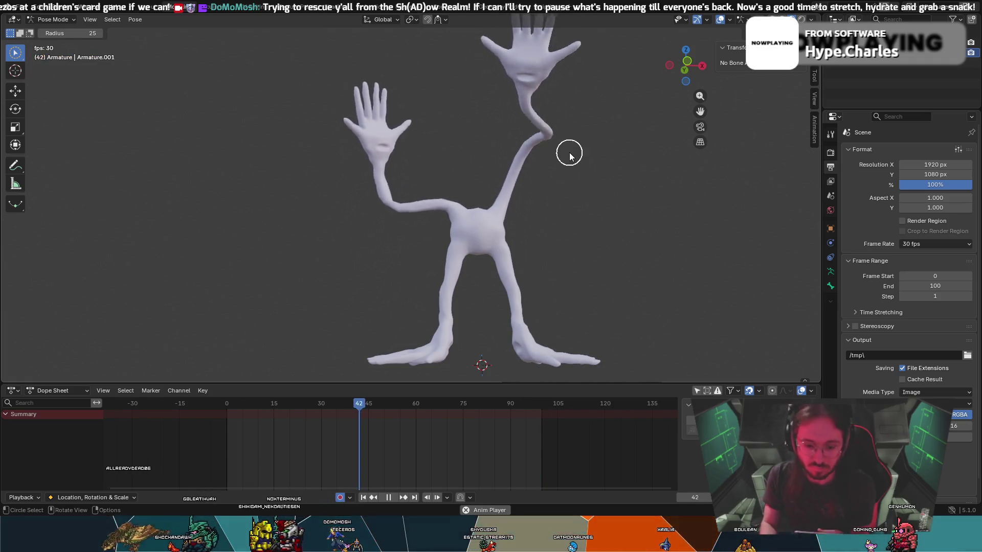
mouse_move(596, 213)
middle_mouse_down()
mouse_move(566, 211)
mouse_move(583, 198)
middle_mouse_up()
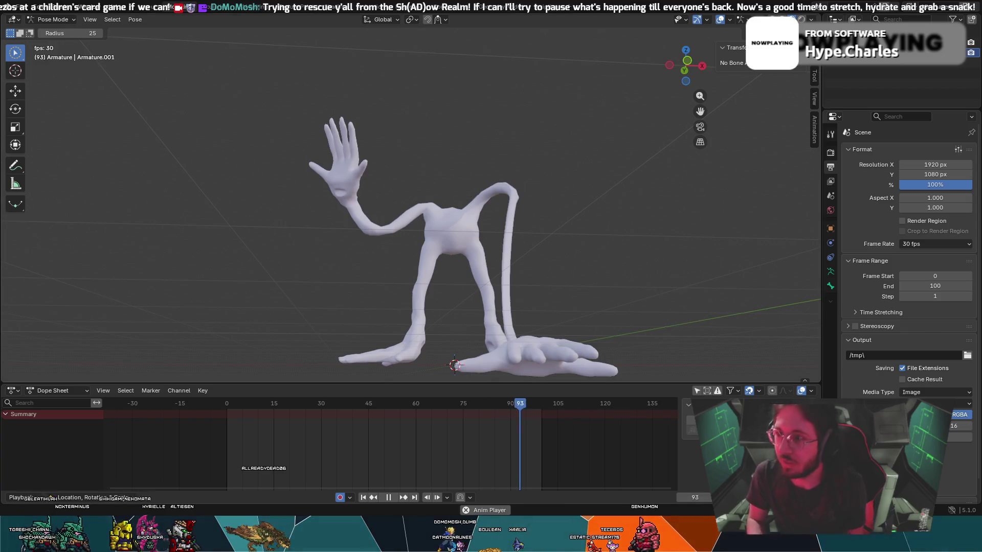
- Unhide the bones with Alt+H, zoom in on the torso, and rewind to frame 0
key("alt+h")
middle_click_drag(603, 219, 340, 200)
scroll(438, 226, "up", 6)
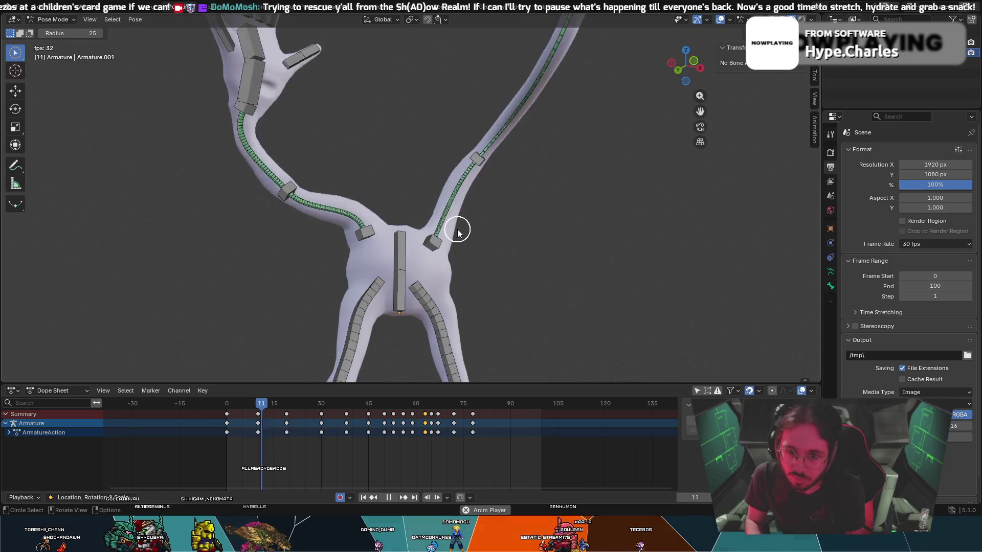
left_click_drag(358, 403, 226, 403)
mouse_move(278, 373)
middle_mouse_down()
mouse_move(458, 263)
mouse_move(616, 240)
mouse_move(463, 220)
mouse_move(495, 207)
mouse_move(481, 215)
middle_mouse_up()
- Play the arm motion again, then park the playhead around frame 30 with circle selection ready
key("space")
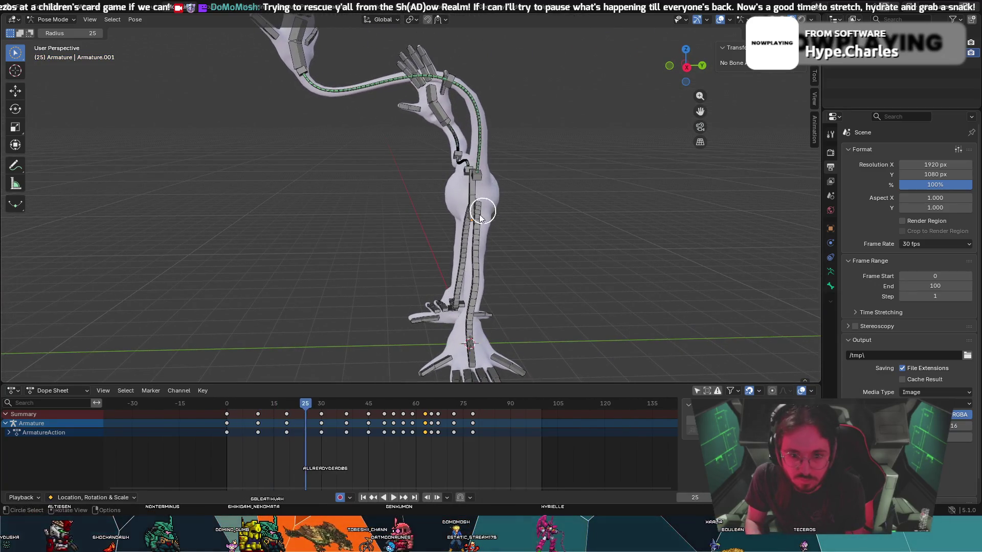
left_click_drag(279, 404, 287, 403)
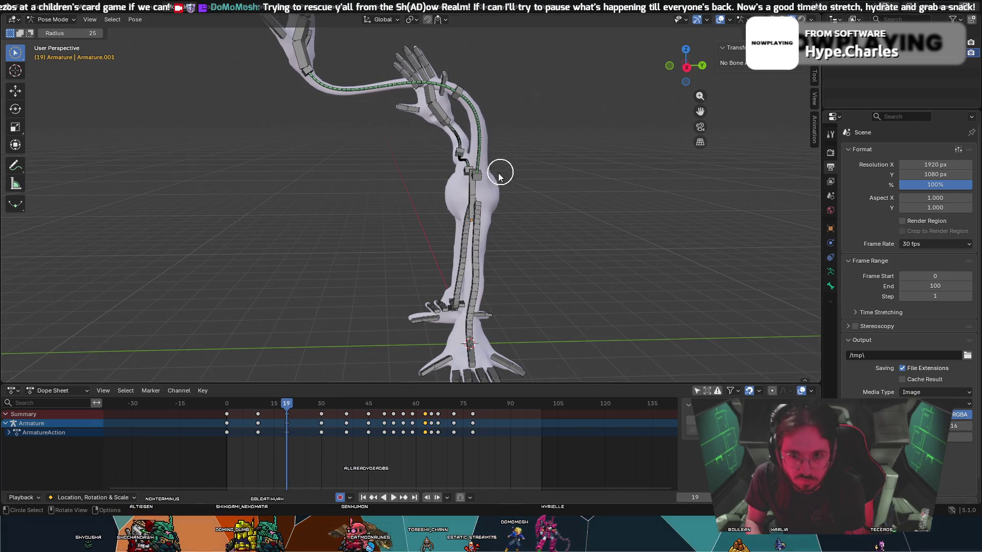
left_click_drag(287, 403, 224, 404)
key("space")
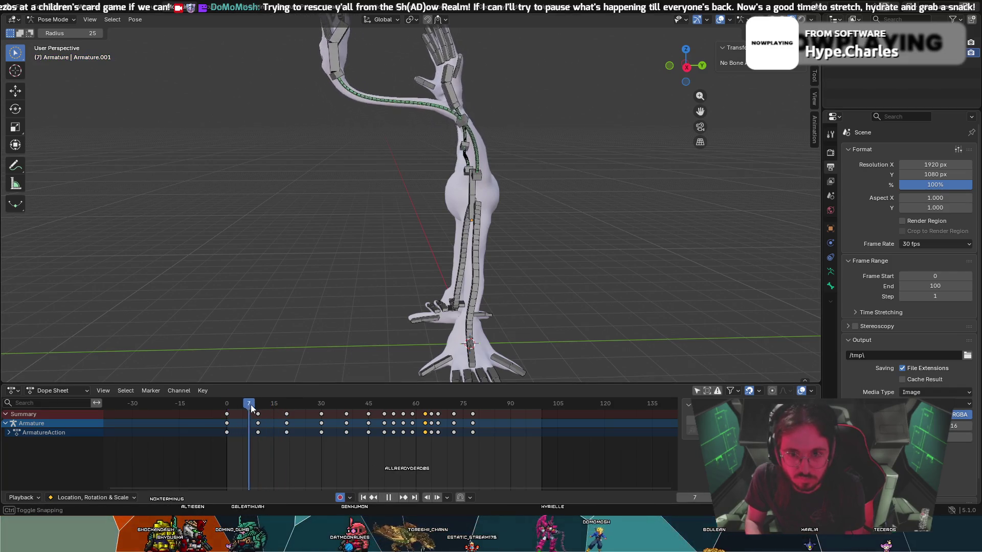
mouse_move(306, 414)
left_mouse_down()
mouse_move(332, 422)
mouse_move(296, 429)
mouse_move(321, 429)
left_mouse_up()
key("c")
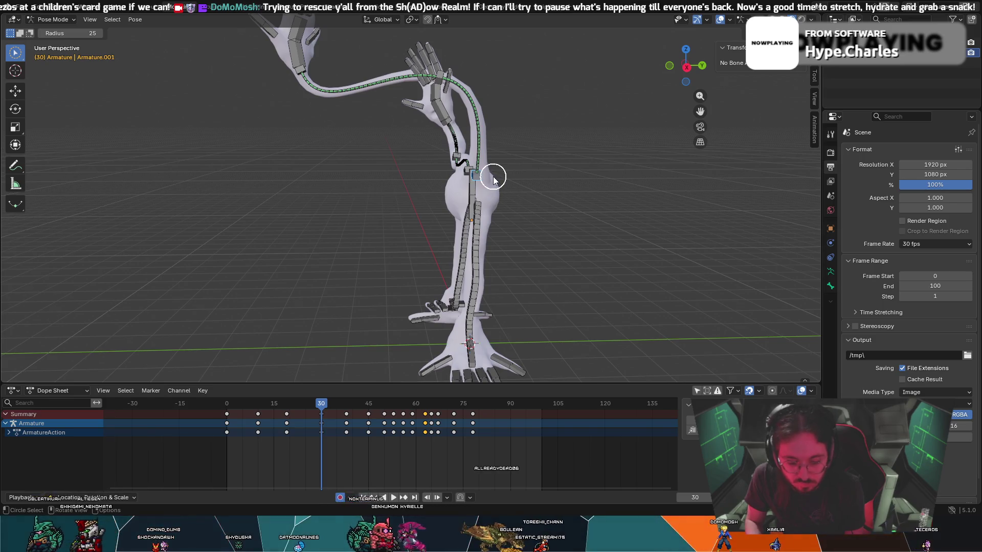
- Make Location, Rotation & Scale the active keying set and rotate the spine bone at frame 30
key("ctrl+alt+shift+i")
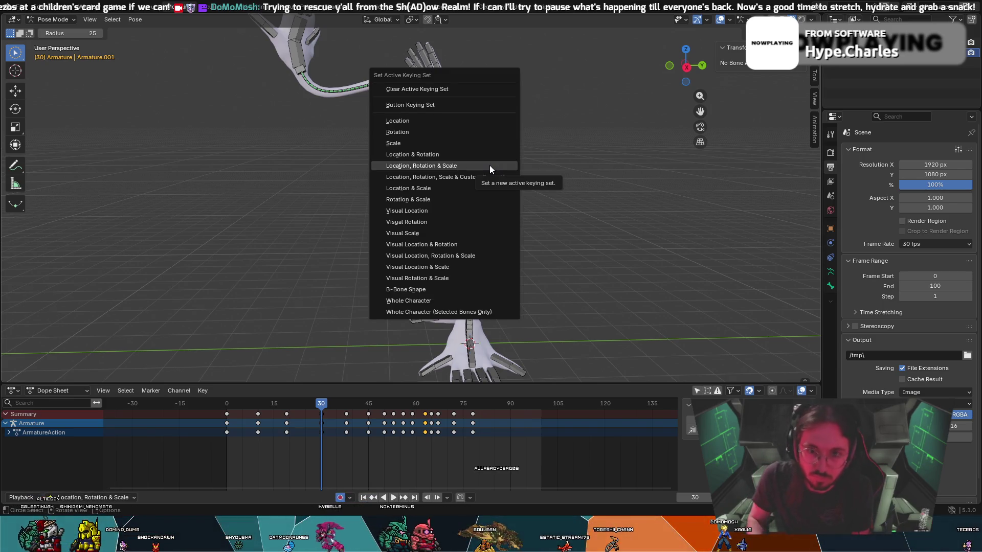
left_click(489, 165)
key("r")
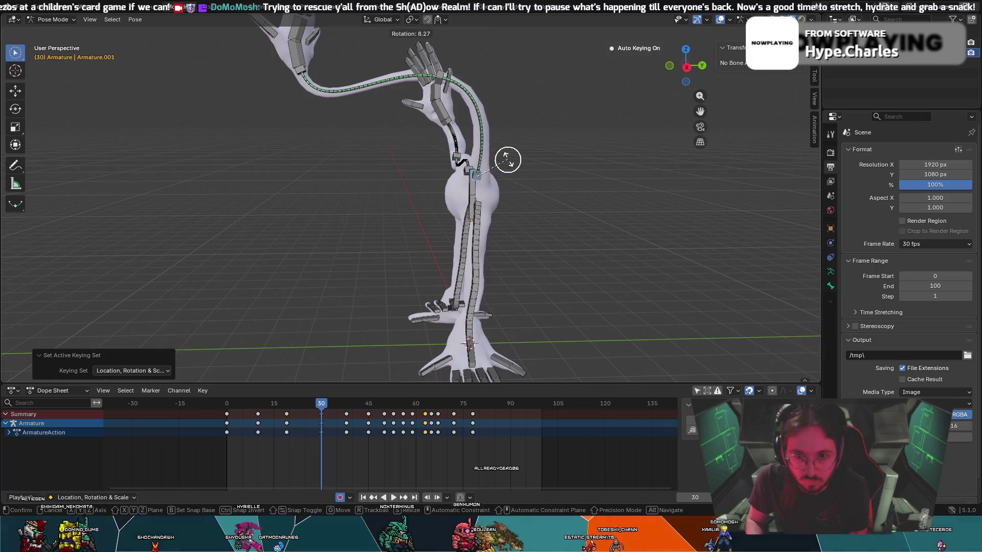
left_click(537, 165)
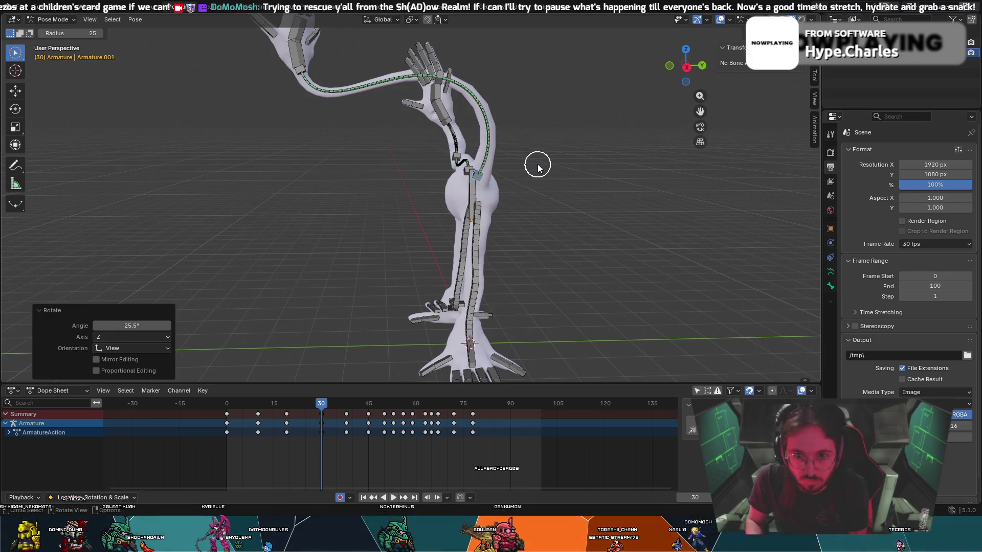
- Review the sway, then at frame 50 rotate the arm bone about 24.6° with the LocRotScale keying set
key("space")
left_click_drag(325, 405, 384, 404)
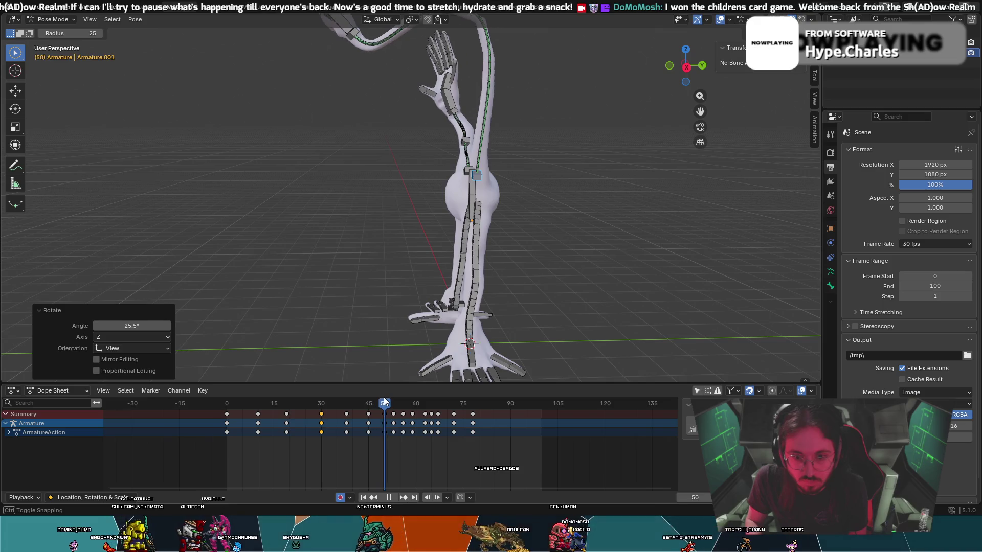
key("c")
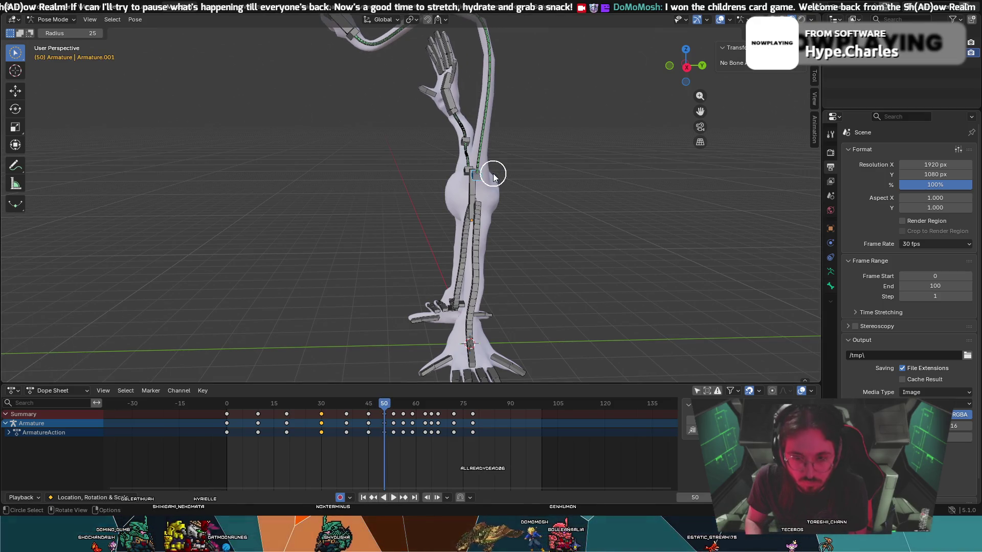
key("k")
left_click(480, 143)
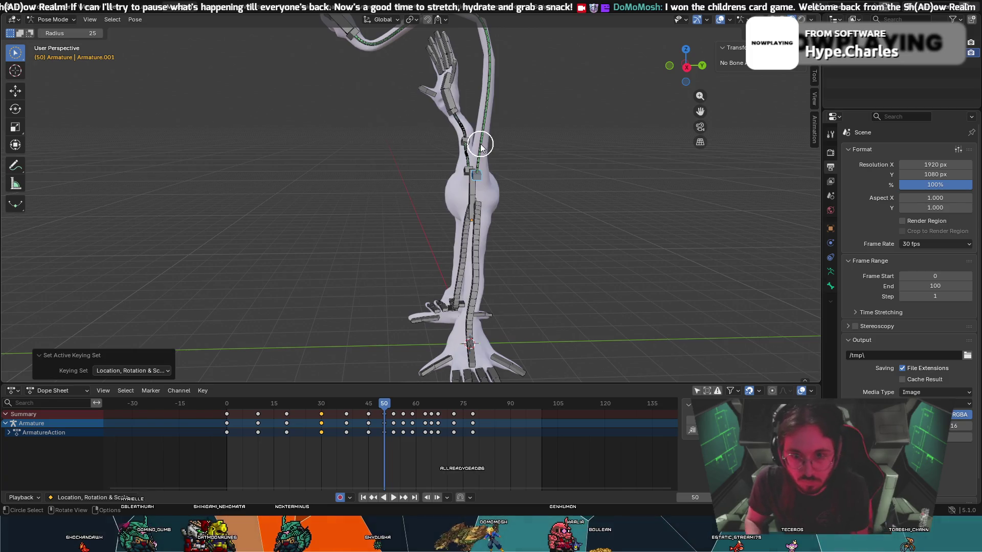
key("r")
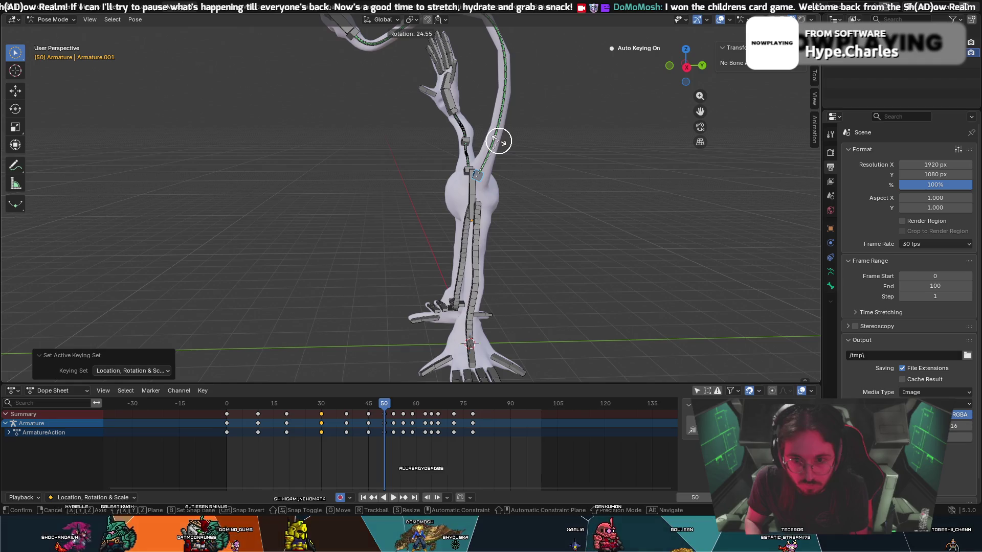
left_click(498, 141)
- Circle-select the long arm bone and nudge it by -0.006586, 0.04673, 0.068828 m
key("c")
left_click(490, 178)
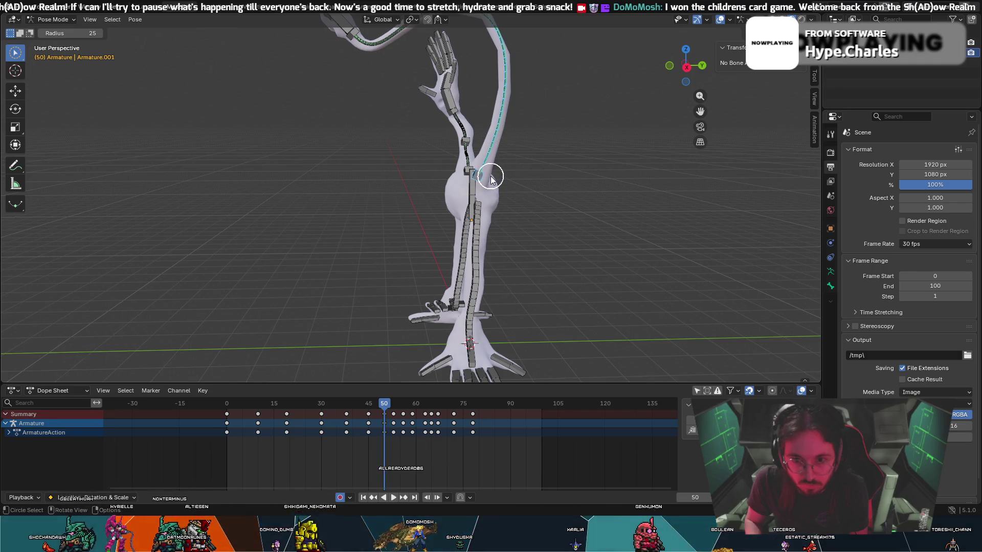
key("Escape")
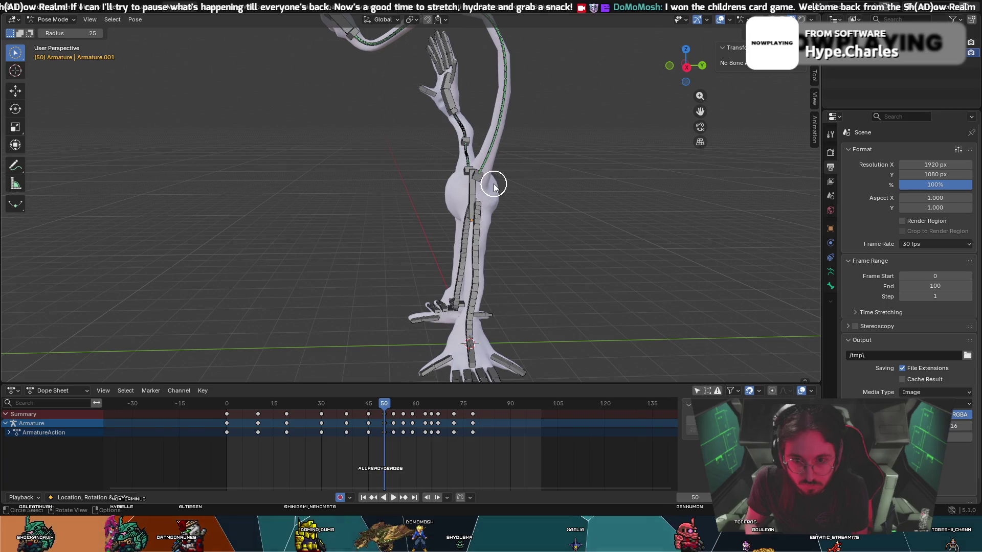
key("g")
left_click(495, 179)
mouse_move(495, 179)
middle_mouse_down()
mouse_move(561, 175)
mouse_move(426, 363)
middle_mouse_up()
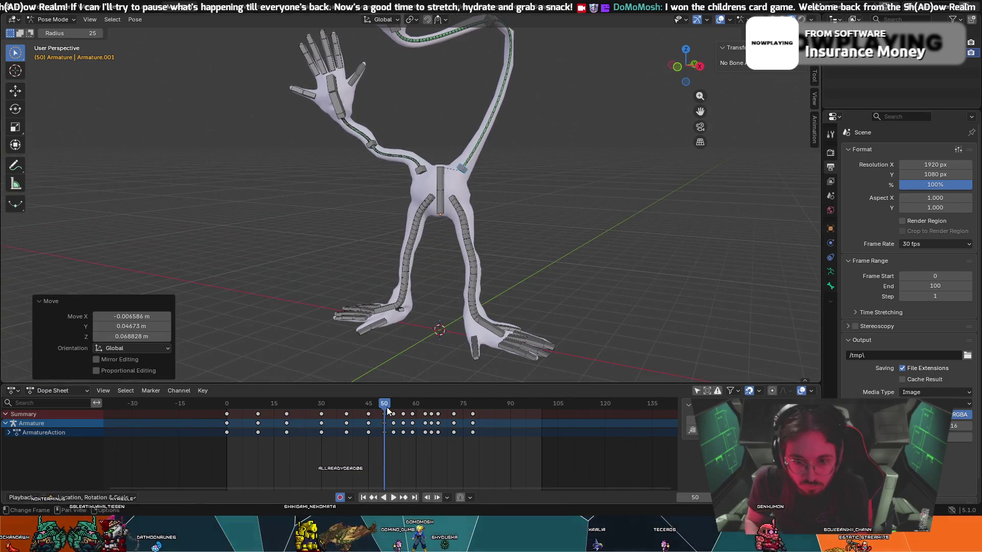
mouse_move(442, 276)
middle_mouse_down()
mouse_move(445, 256)
mouse_move(423, 256)
mouse_move(440, 257)
middle_mouse_up()
key("space")
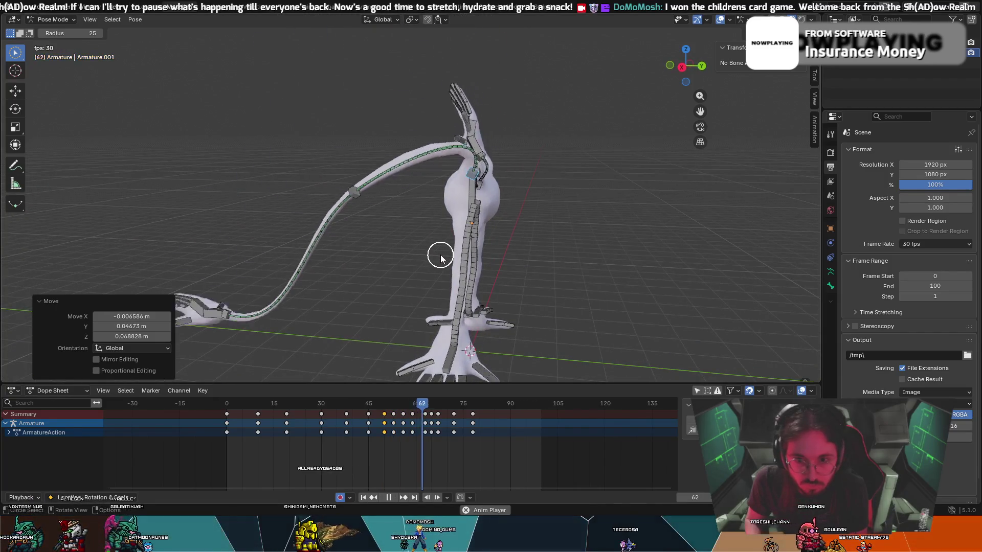
key("Escape")
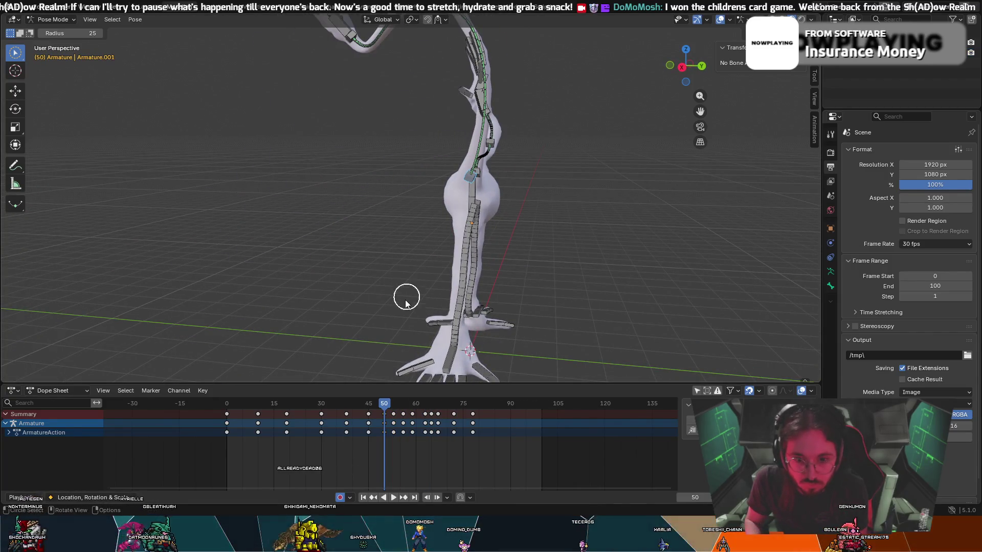
mouse_move(377, 416)
left_mouse_down()
mouse_move(265, 412)
mouse_move(415, 404)
mouse_move(369, 386)
left_mouse_up()
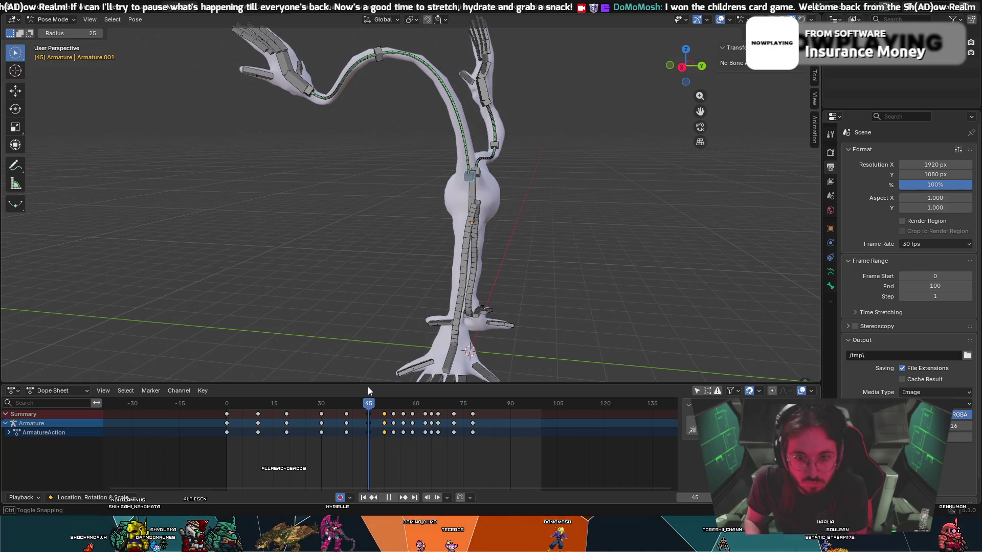
key("Escape")
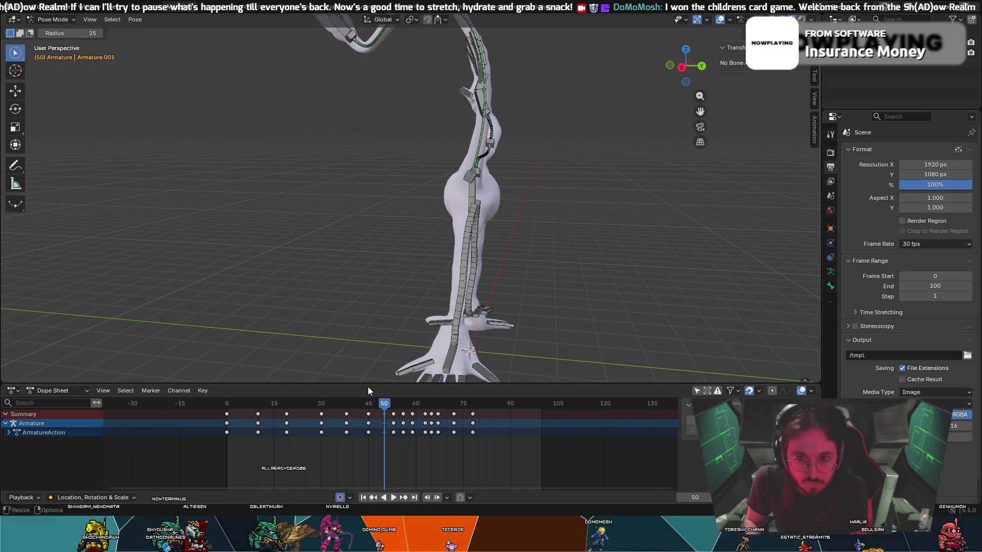
key("ctrl+z")
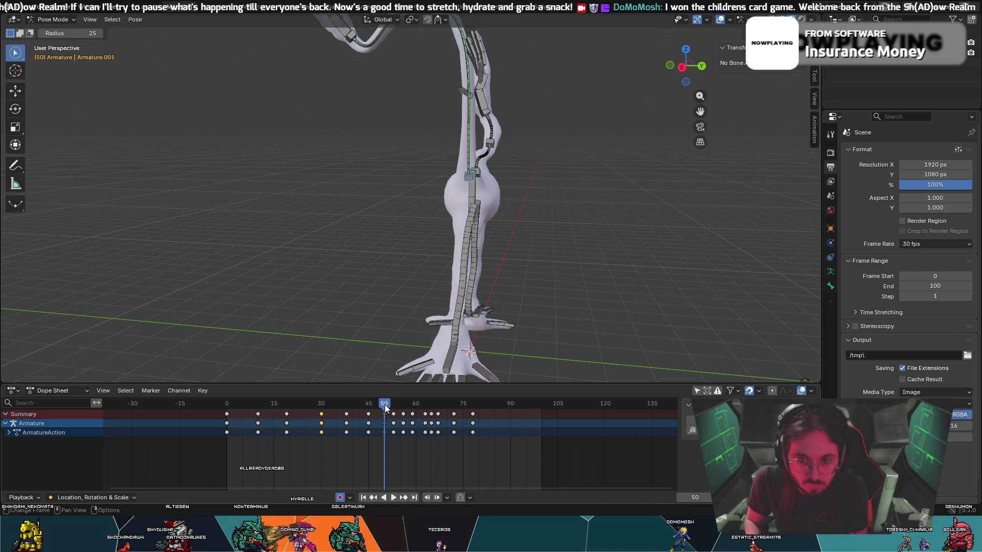
mouse_move(385, 404)
left_mouse_down()
mouse_move(402, 406)
mouse_move(324, 388)
mouse_move(370, 405)
left_mouse_up()
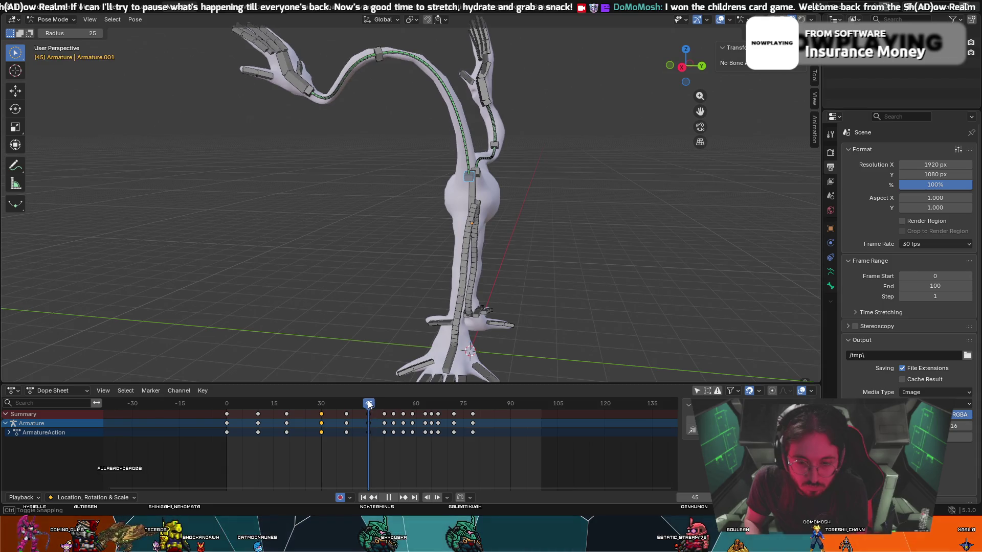
mouse_move(435, 192)
middle_mouse_down()
mouse_move(366, 175)
mouse_move(344, 188)
mouse_move(476, 202)
middle_mouse_up()
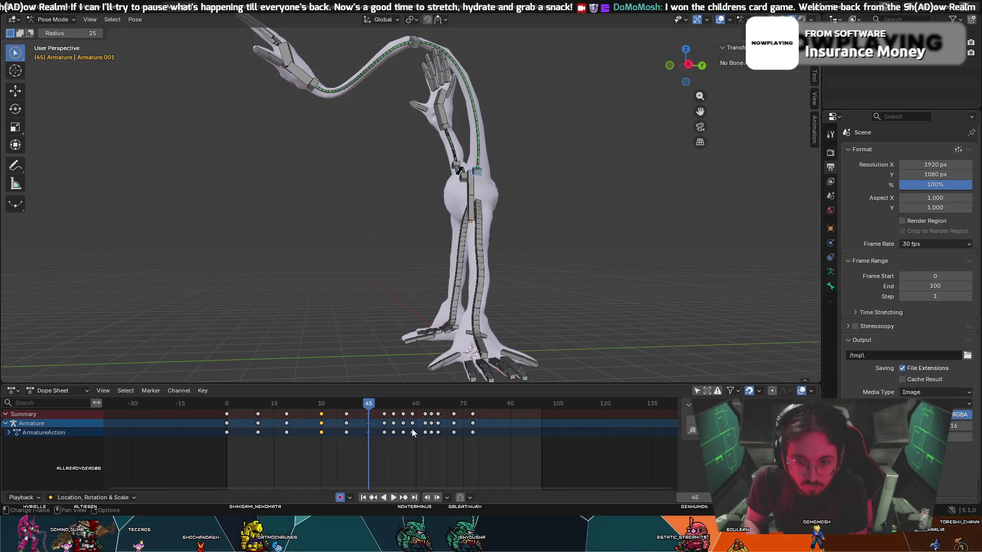
left_click_drag(369, 404, 385, 404)
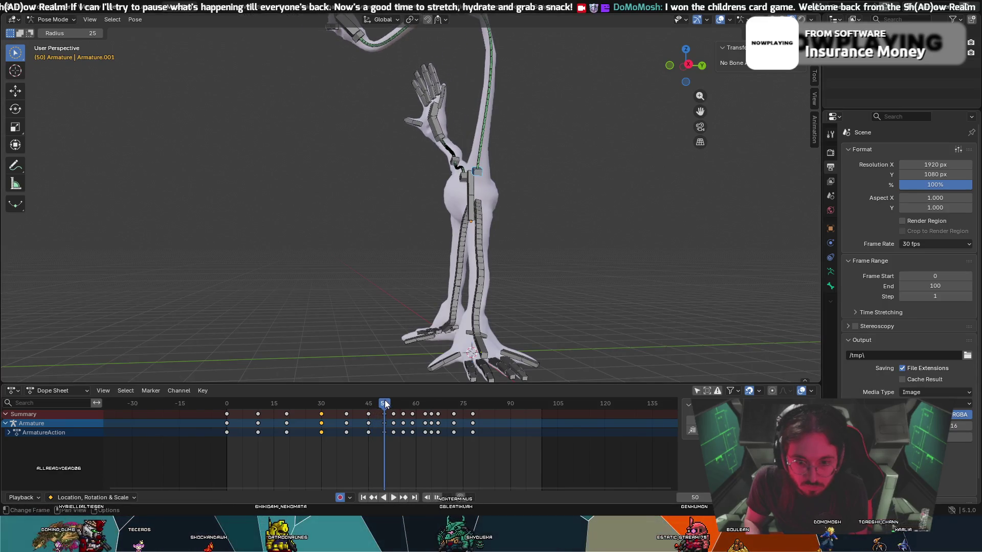
- Select the shoulder bone and rotate it 23.3° at frame 50
left_click(478, 174)
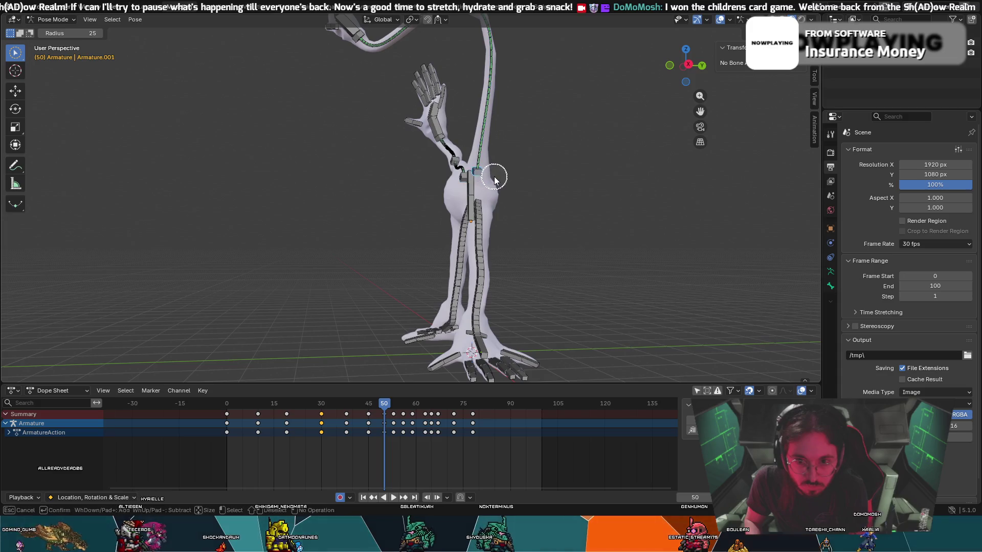
key("Escape")
key("r")
left_click(489, 200)
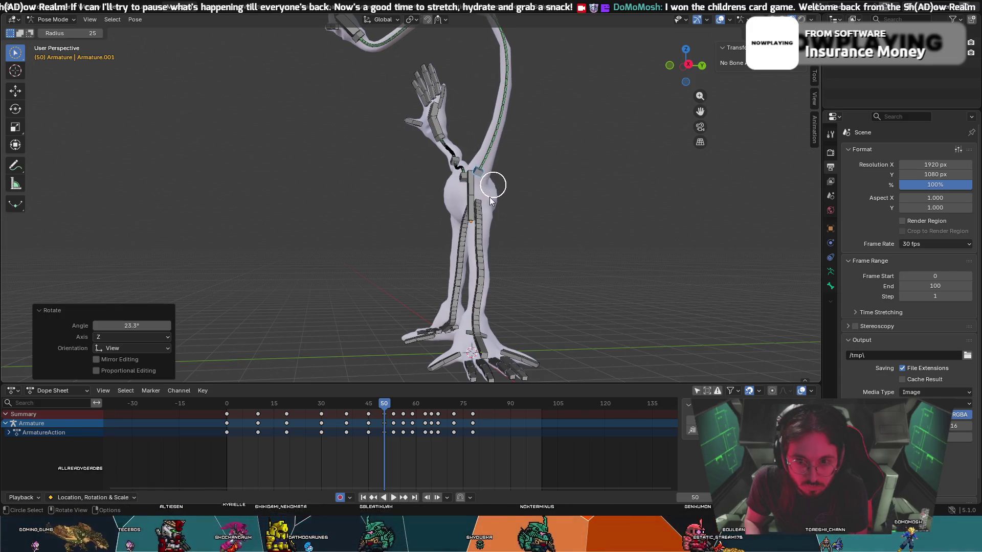
- Rotate the neck bone -20.3° at frame 53 and -28.1° at frame 59, then rewind to frame 0
mouse_move(385, 406)
left_mouse_down()
mouse_move(408, 404)
mouse_move(380, 390)
mouse_move(394, 388)
left_mouse_up()
key("r")
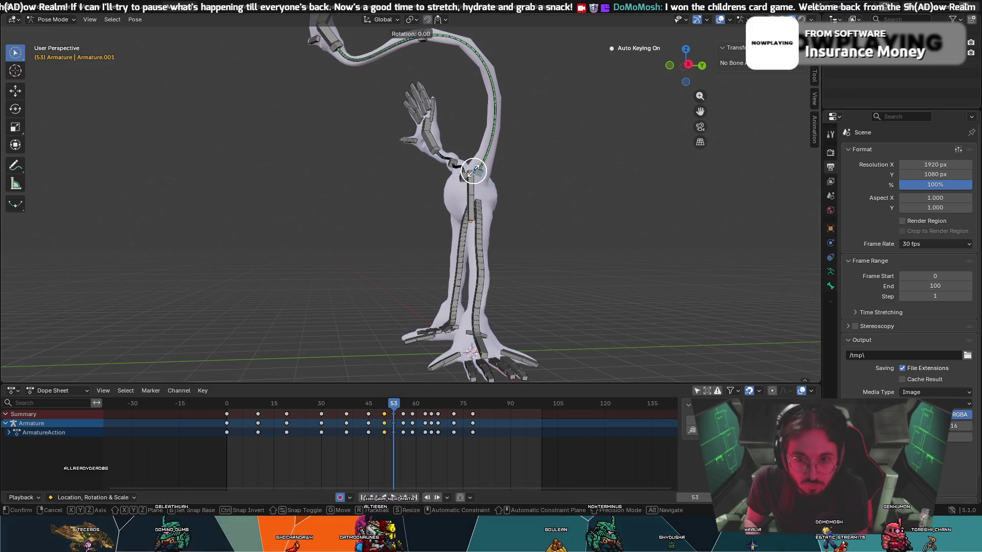
left_click(469, 171)
key("c")
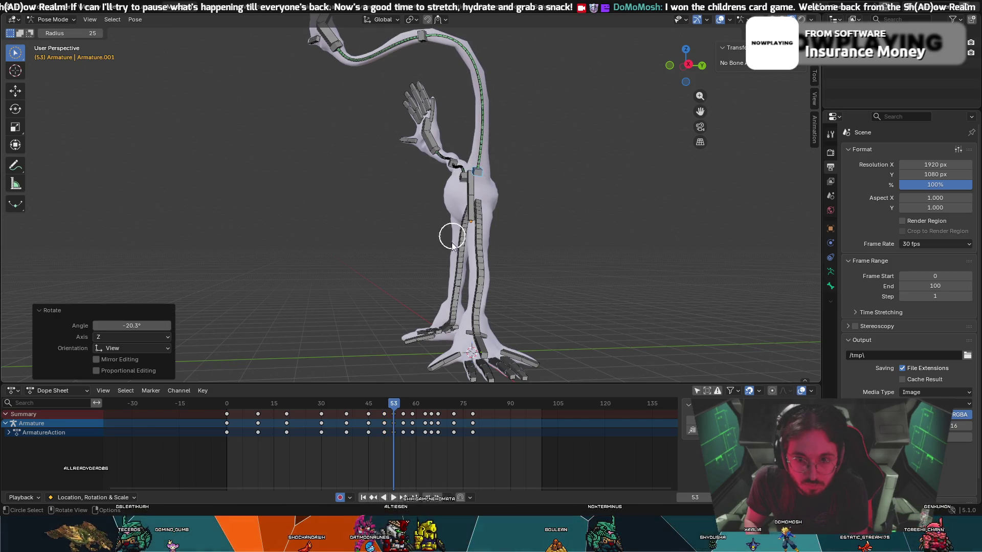
left_click_drag(399, 404, 413, 404)
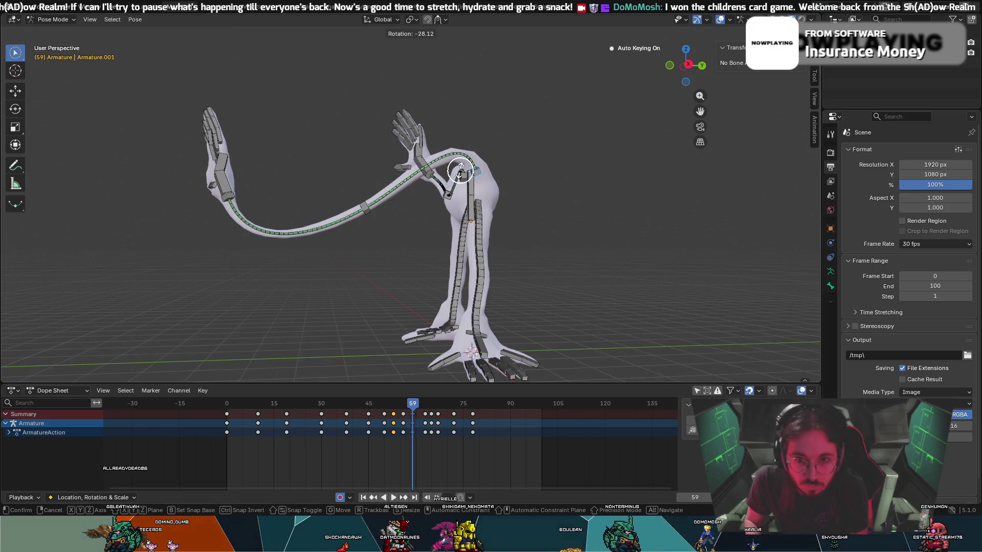
left_click(460, 171)
key("c")
mouse_move(442, 304)
middle_mouse_down()
mouse_move(399, 291)
mouse_move(449, 307)
mouse_move(445, 317)
middle_mouse_up()
mouse_move(416, 405)
left_mouse_down()
mouse_move(464, 409)
mouse_move(226, 404)
left_mouse_up()
mouse_move(247, 230)
middle_mouse_down()
mouse_move(390, 226)
mouse_move(379, 264)
mouse_move(385, 281)
mouse_move(412, 234)
mouse_move(385, 312)
mouse_move(432, 314)
mouse_move(416, 314)
middle_mouse_up()
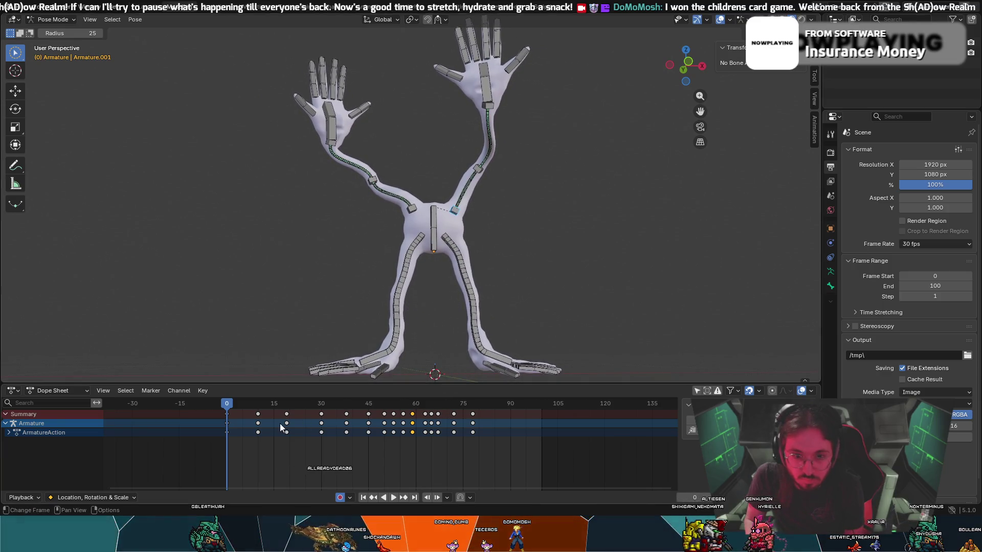
- Play the animation, orbiting around the creature as the arm swings sideways and rests on the floor
key("space")
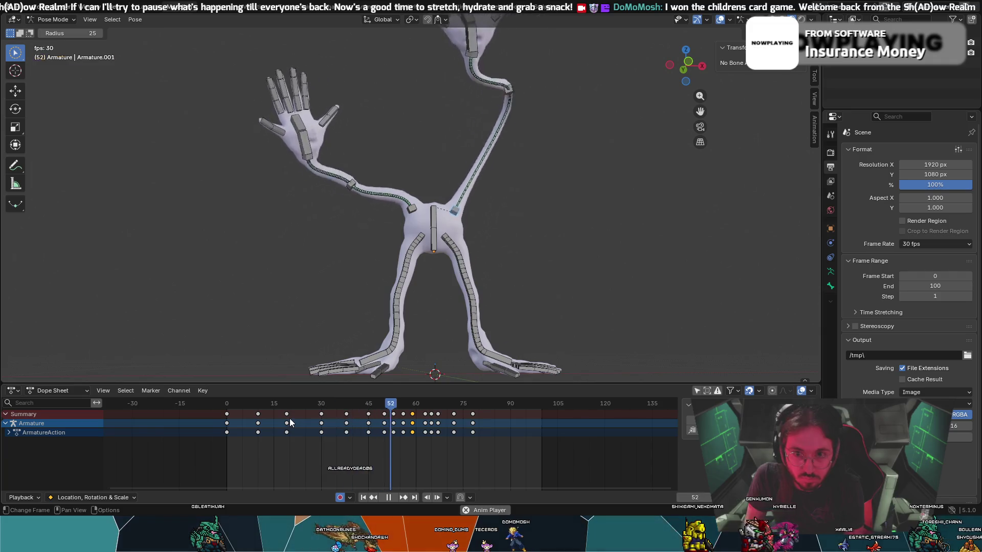
key("space")
mouse_move(430, 296)
middle_mouse_down()
mouse_move(422, 250)
mouse_move(438, 237)
mouse_move(445, 246)
middle_mouse_up()
key("space")
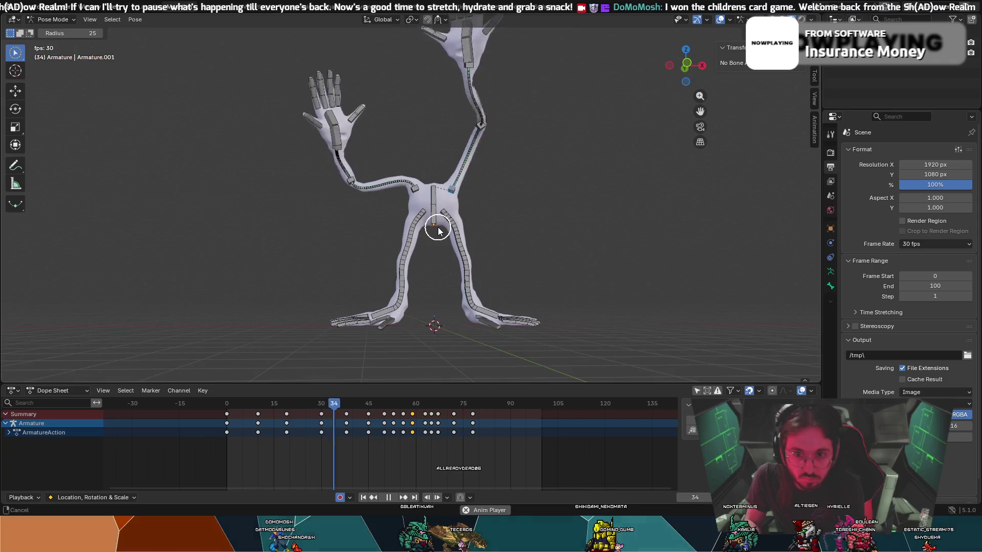
mouse_move(438, 231)
middle_mouse_down()
mouse_move(443, 211)
mouse_move(462, 202)
mouse_move(496, 234)
mouse_move(513, 208)
mouse_move(509, 217)
mouse_move(535, 237)
mouse_move(513, 255)
mouse_move(526, 252)
mouse_move(524, 263)
middle_mouse_up()
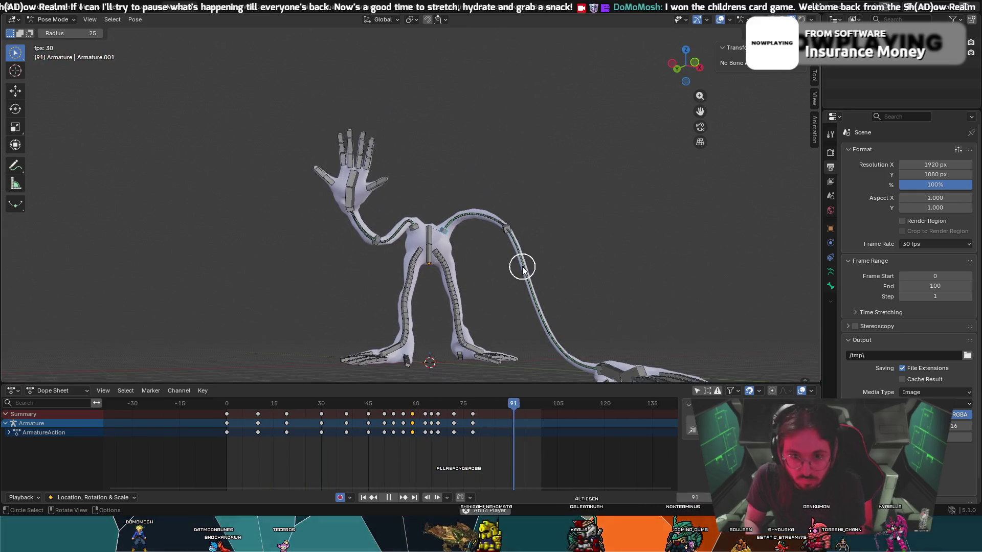
middle_click_drag(545, 287, 520, 268, "shift")
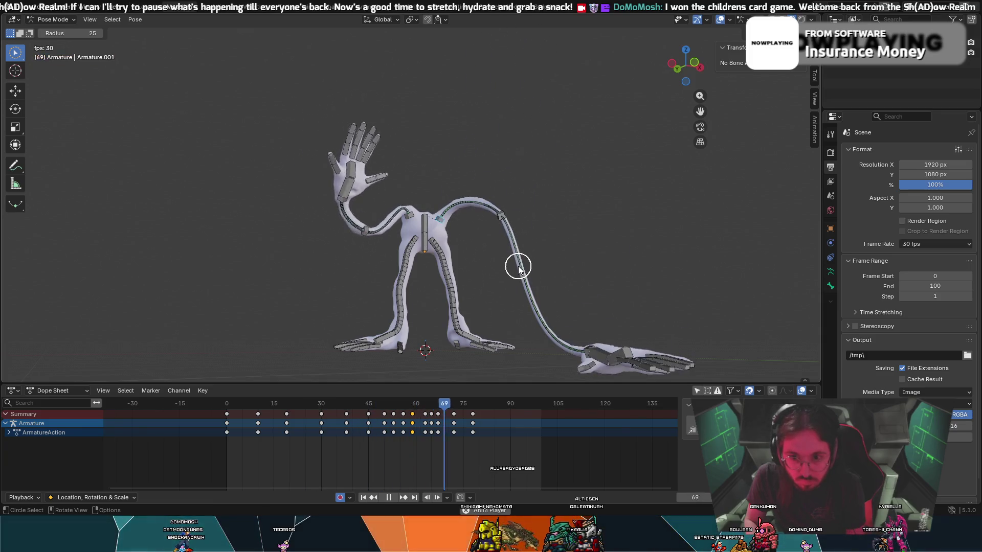
mouse_move(545, 276)
middle_mouse_down()
mouse_move(570, 293)
mouse_move(498, 292)
middle_mouse_up()
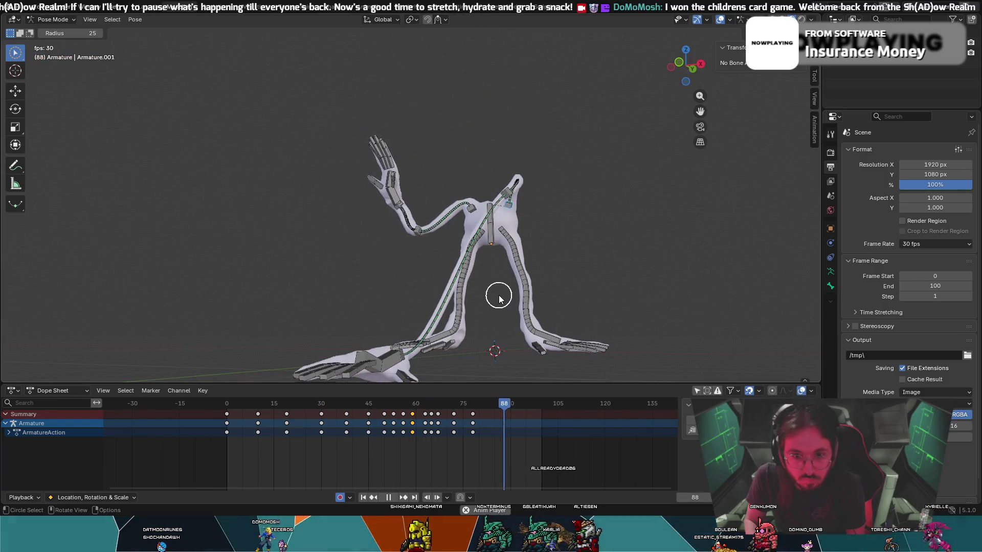
middle_click_drag(448, 300, 476, 302)
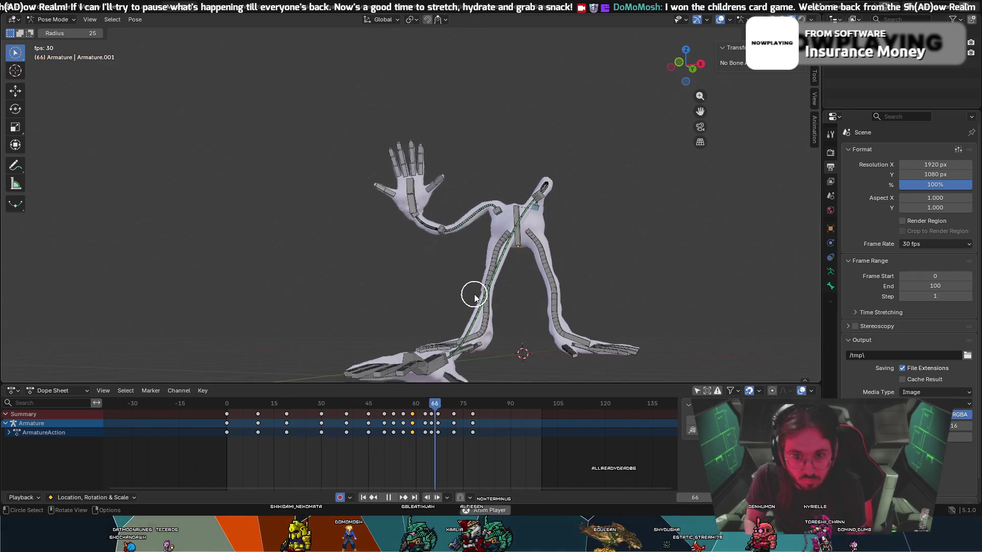
mouse_move(460, 288)
middle_mouse_down()
mouse_move(502, 293)
mouse_move(454, 281)
mouse_move(467, 290)
middle_mouse_up()
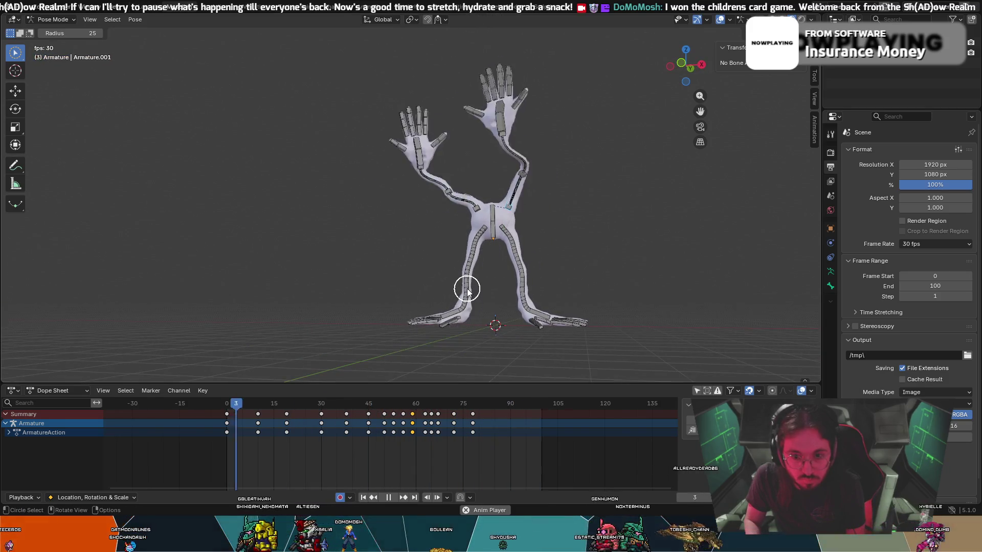
mouse_move(467, 289)
middle_mouse_down()
mouse_move(414, 275)
mouse_move(431, 295)
mouse_move(418, 274)
middle_mouse_up()
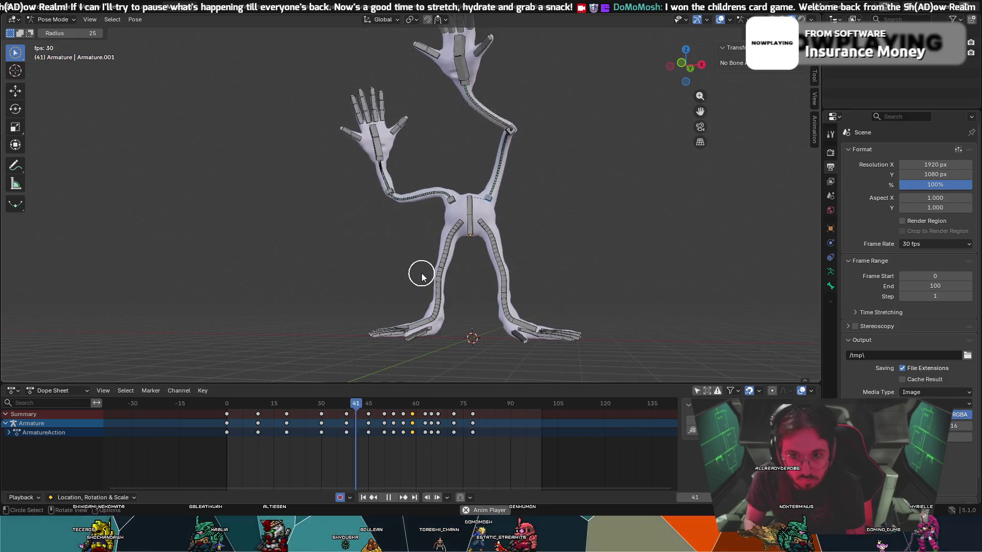
mouse_move(423, 274)
middle_mouse_down()
mouse_move(482, 267)
mouse_move(449, 265)
mouse_move(467, 254)
mouse_move(474, 272)
middle_mouse_up()
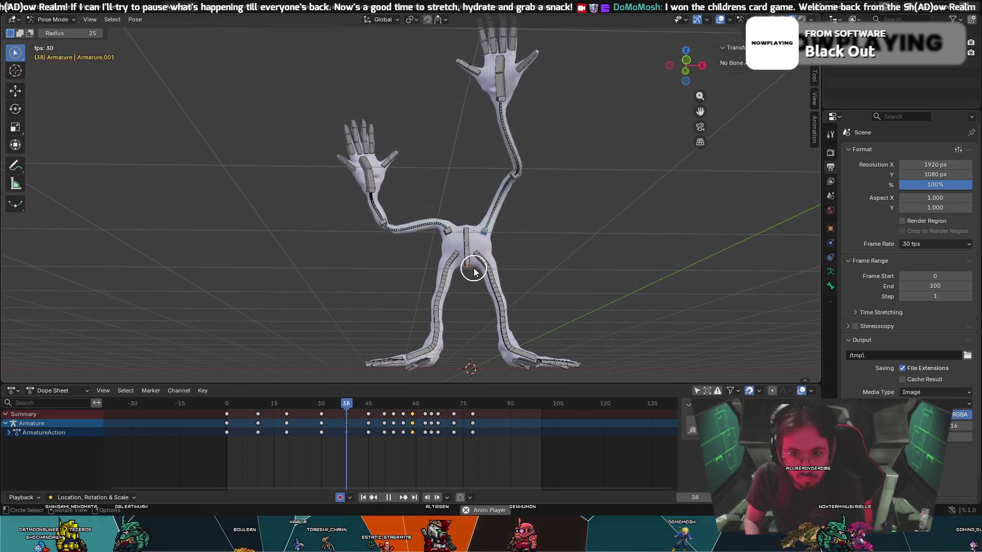
key("Escape")
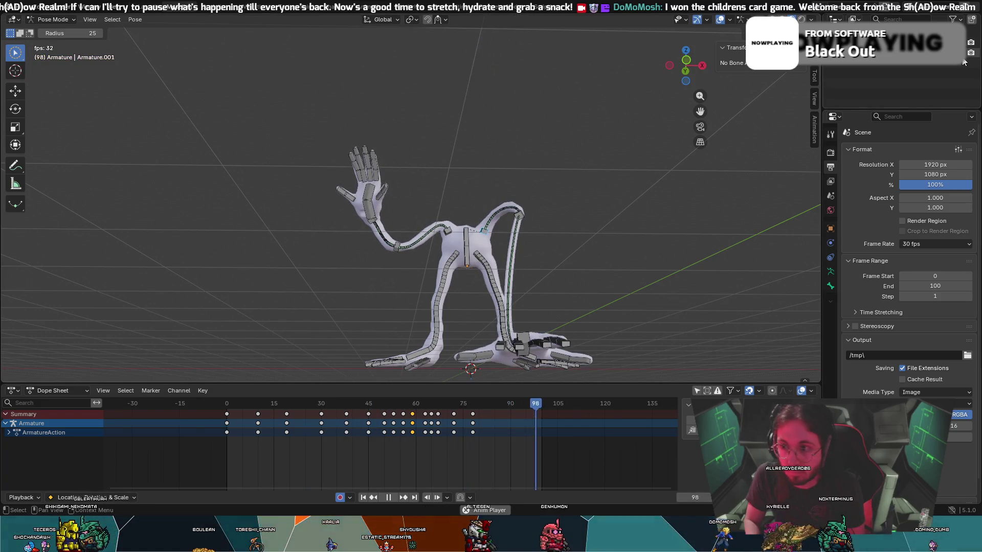
- Hide and re-show the bones, stop playback, and view the reaching arm from the side near frame 56
left_click(963, 62)
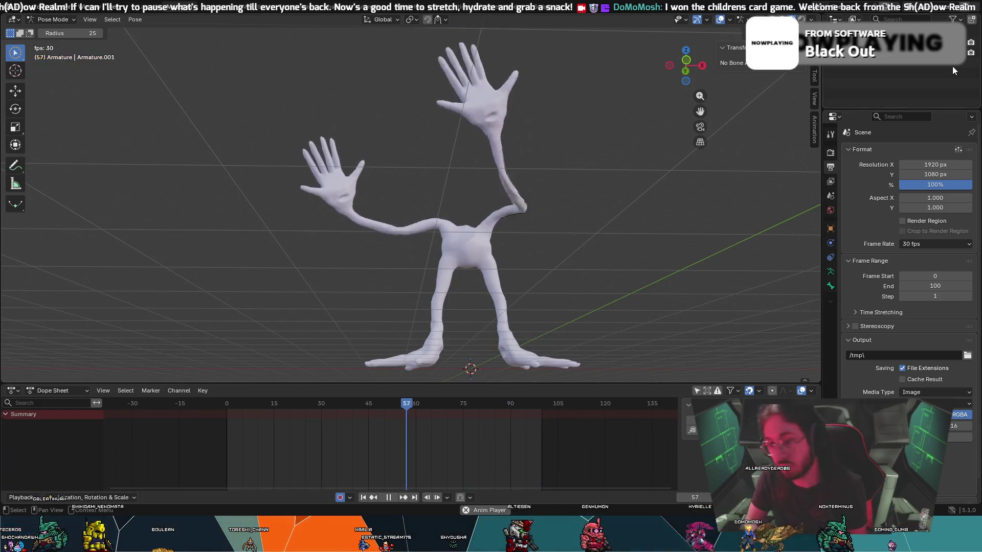
key("c")
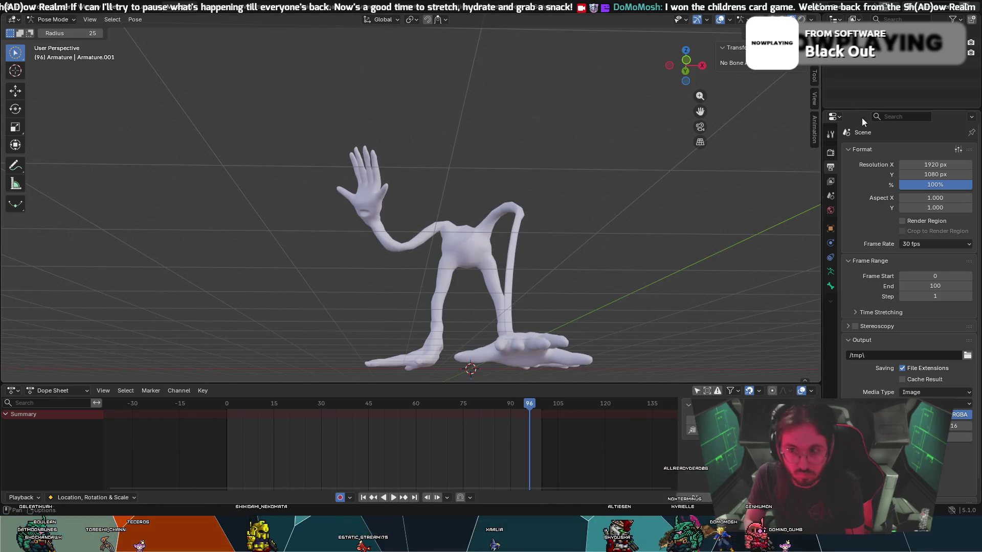
key("alt+h")
mouse_move(527, 403)
left_mouse_down()
mouse_move(437, 414)
mouse_move(415, 425)
mouse_move(425, 431)
left_mouse_up()
key("c")
mouse_move(562, 279)
middle_mouse_down()
mouse_move(453, 281)
mouse_move(349, 262)
mouse_move(438, 279)
mouse_move(419, 307)
middle_mouse_up()
mouse_move(428, 416)
left_mouse_down()
mouse_move(388, 418)
mouse_move(436, 434)
left_mouse_up()
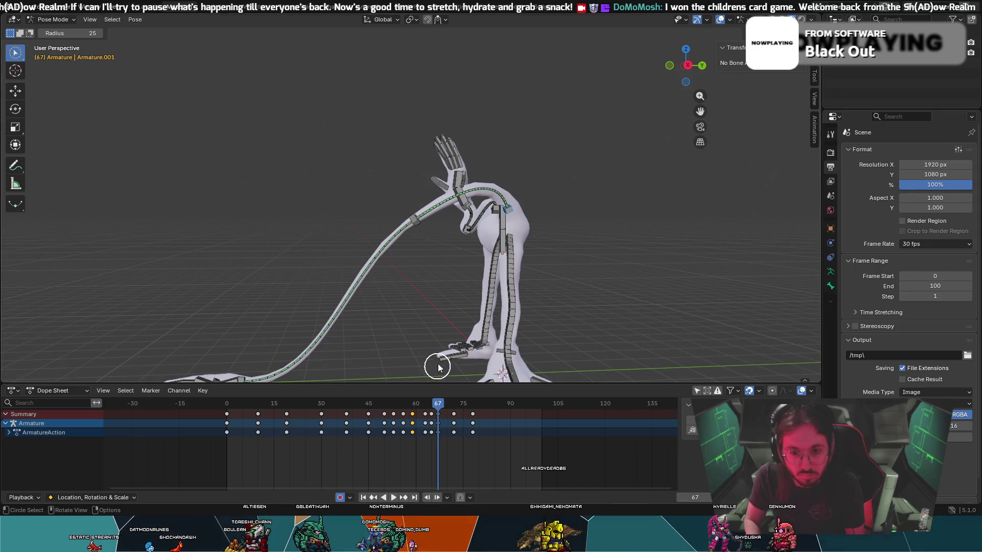
- Move the reaching arm's bone chain at frame 67 and play back to check it
left_click(417, 220)
key("g")
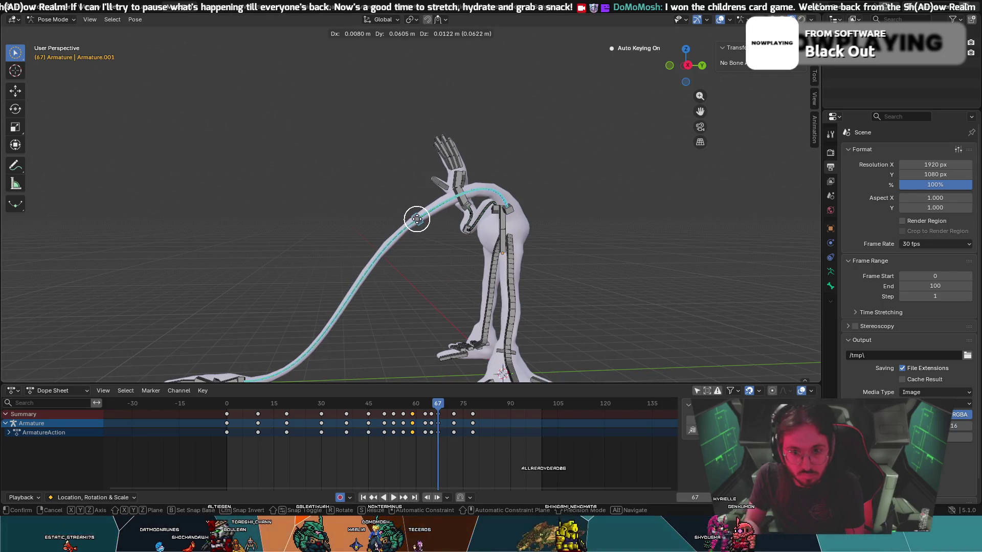
left_click(429, 211)
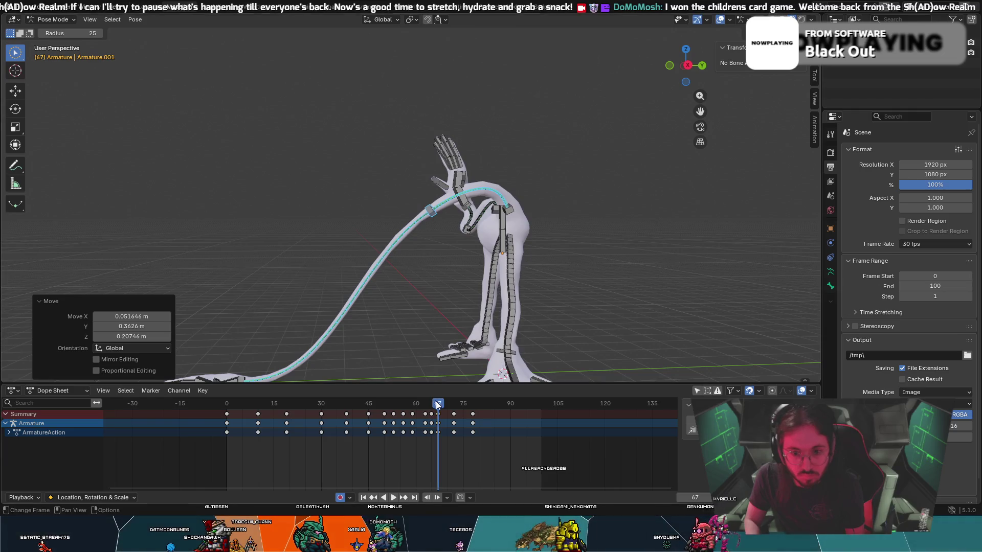
left_click(404, 404)
key("space")
left_click_drag(405, 405, 444, 415)
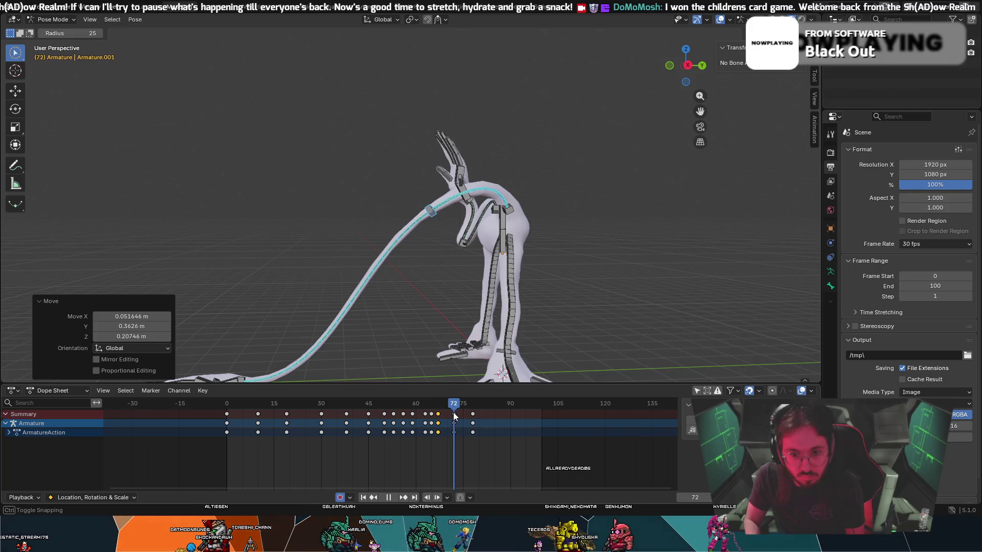
key("space")
- Reposition the arm bone at frame 72
key("c")
key("Escape")
key("g")
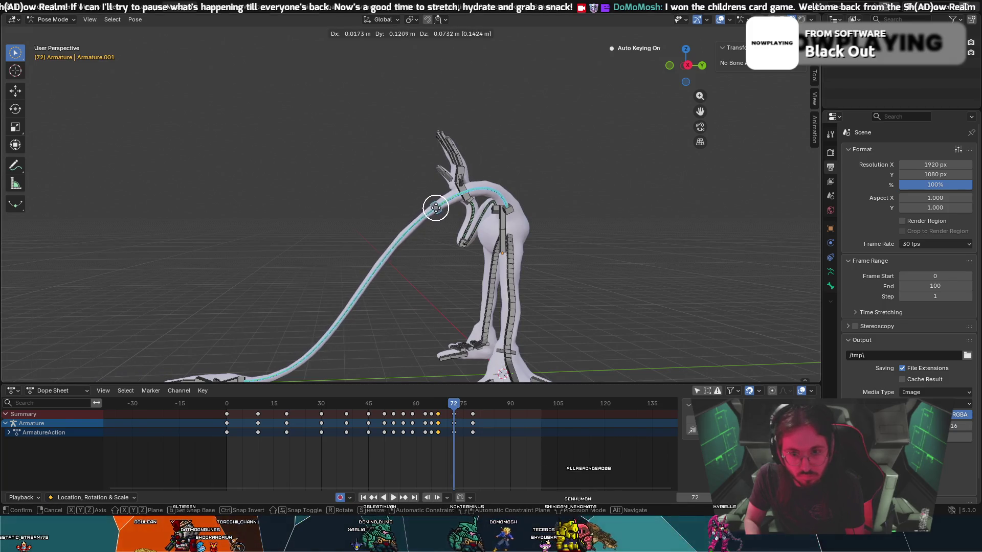
left_click(442, 201)
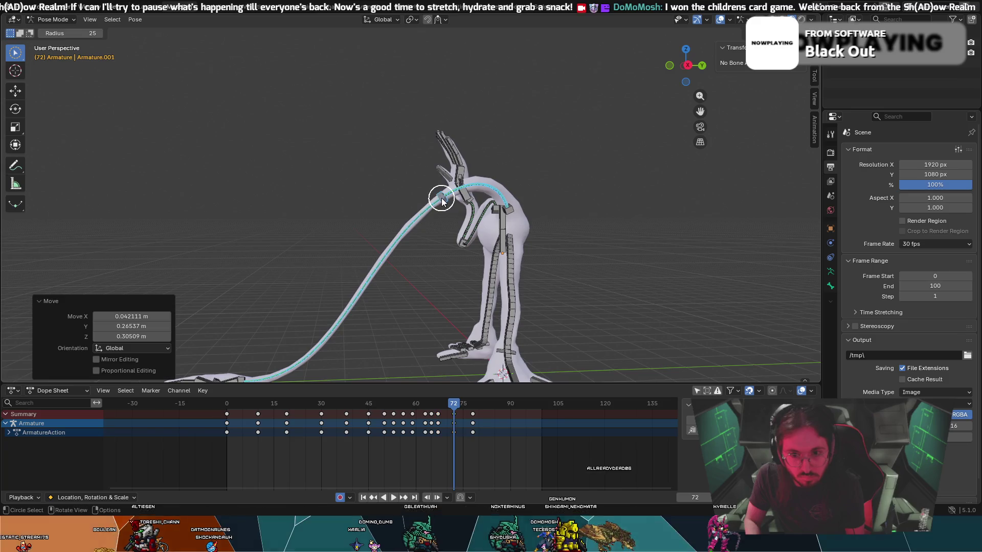
- At frame 78, rotate the arm bone about 22.8° and move the chain 0.020171, 0.080761, 0.35412 m, then replay
left_click_drag(457, 405, 473, 405)
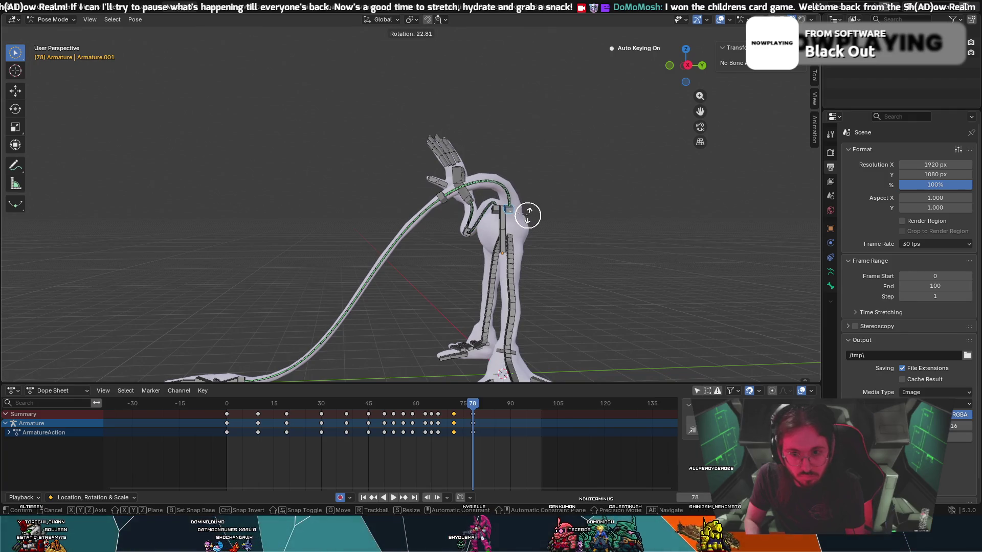
left_click(528, 215)
left_click(450, 196)
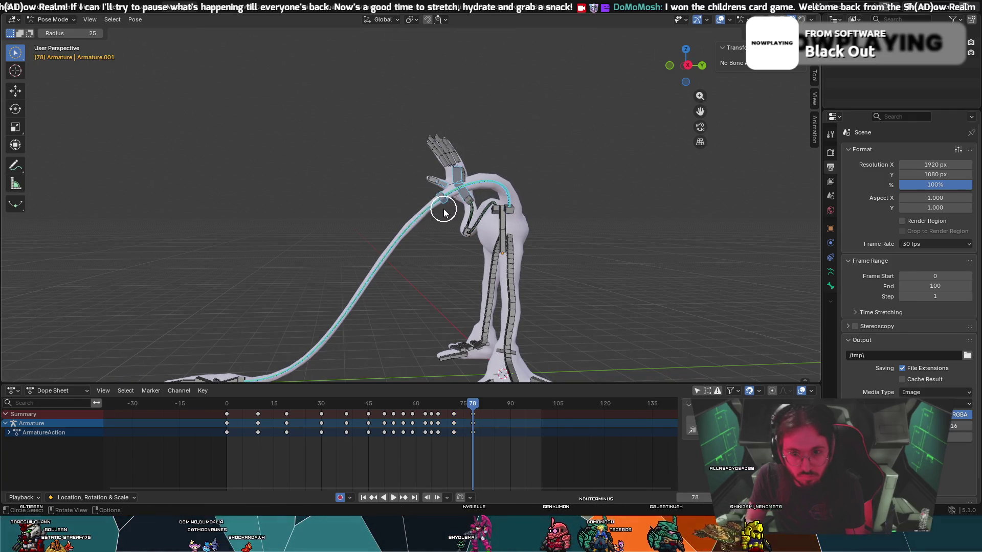
key("g")
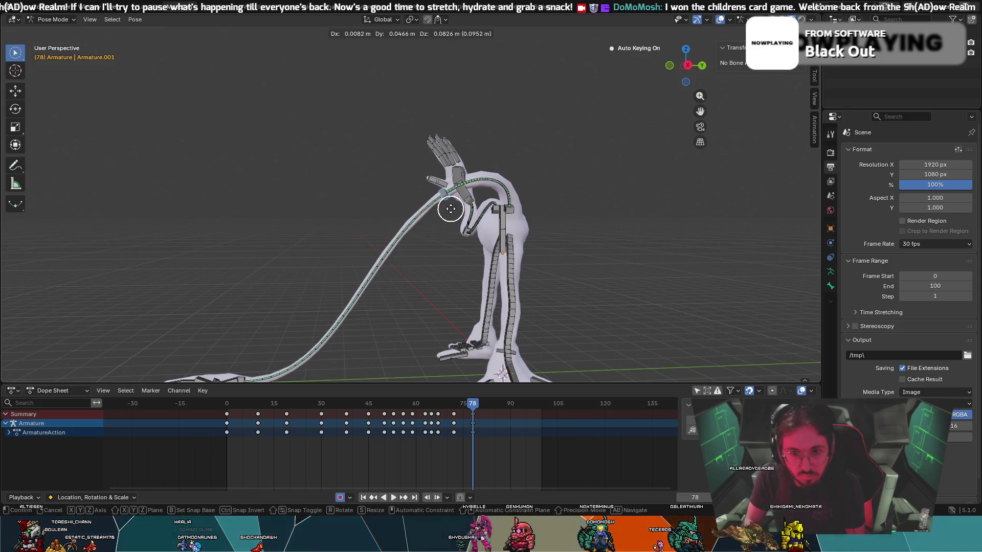
left_click(358, 259)
mouse_move(357, 259)
middle_mouse_down()
mouse_move(455, 276)
mouse_move(491, 272)
mouse_move(478, 290)
middle_mouse_up()
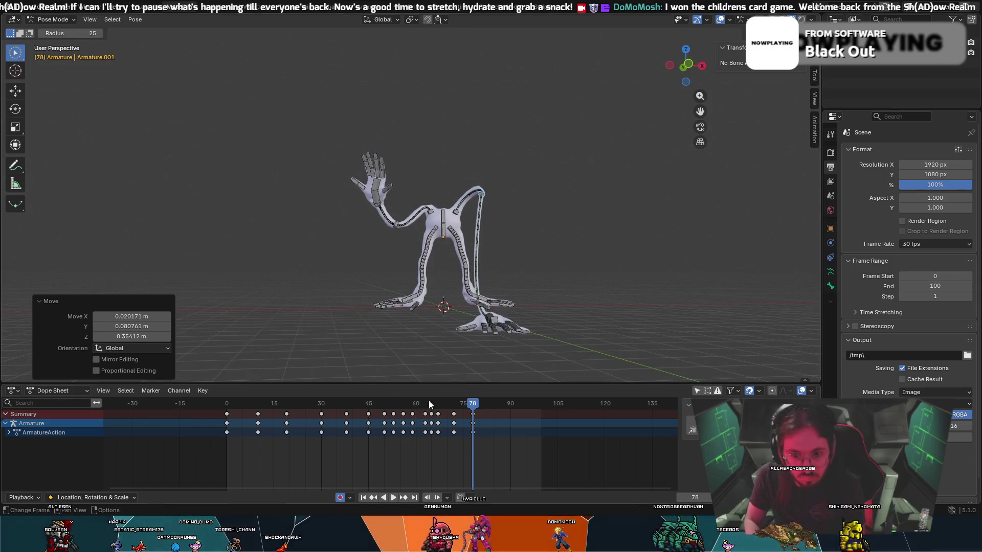
key("i")
key("shift+Left")
key("space")
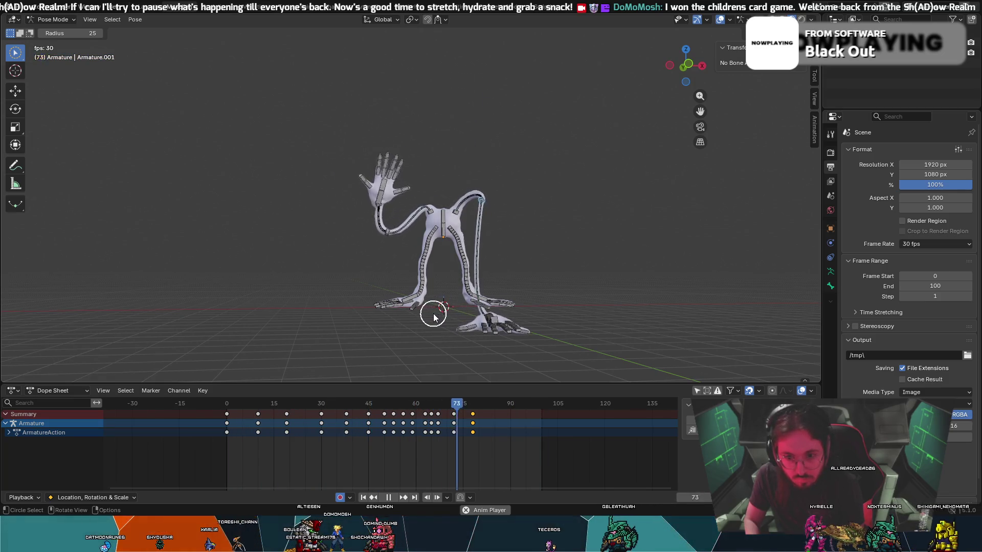
- View the arm from an angle, confirm its new position, and play back to review it
key("space")
mouse_move(443, 315)
middle_mouse_down()
mouse_move(467, 300)
mouse_move(383, 328)
middle_mouse_up()
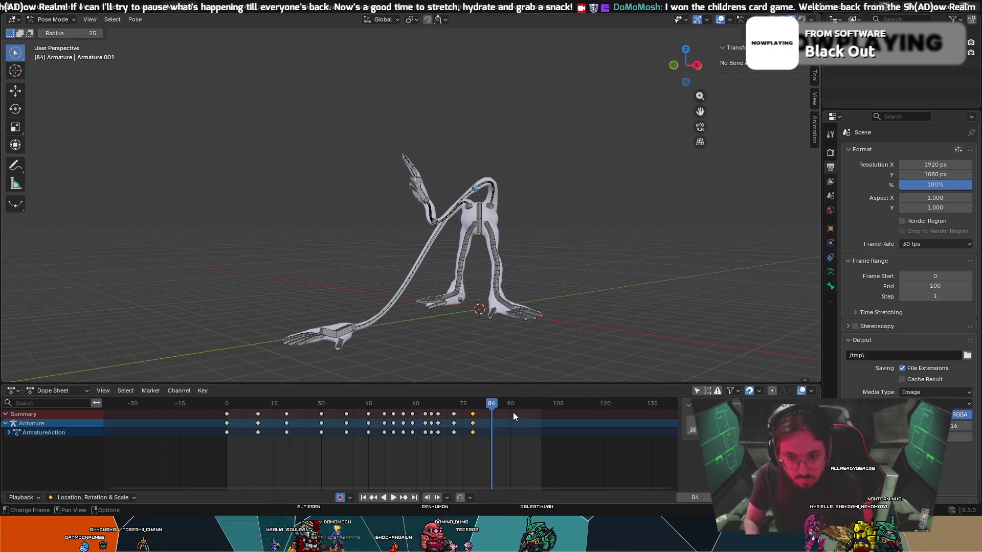
middle_click_drag(373, 353, 328, 343)
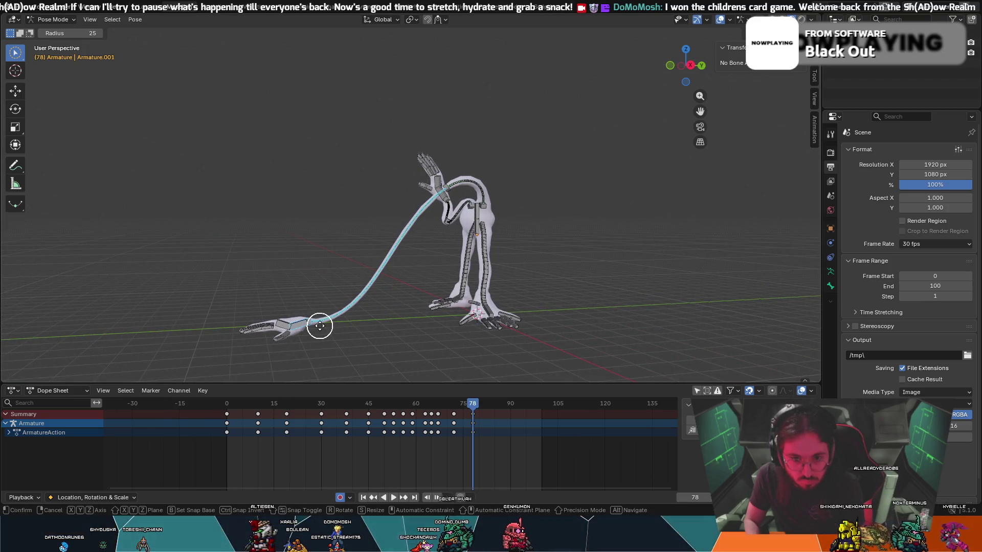
left_click(327, 327)
key("space")
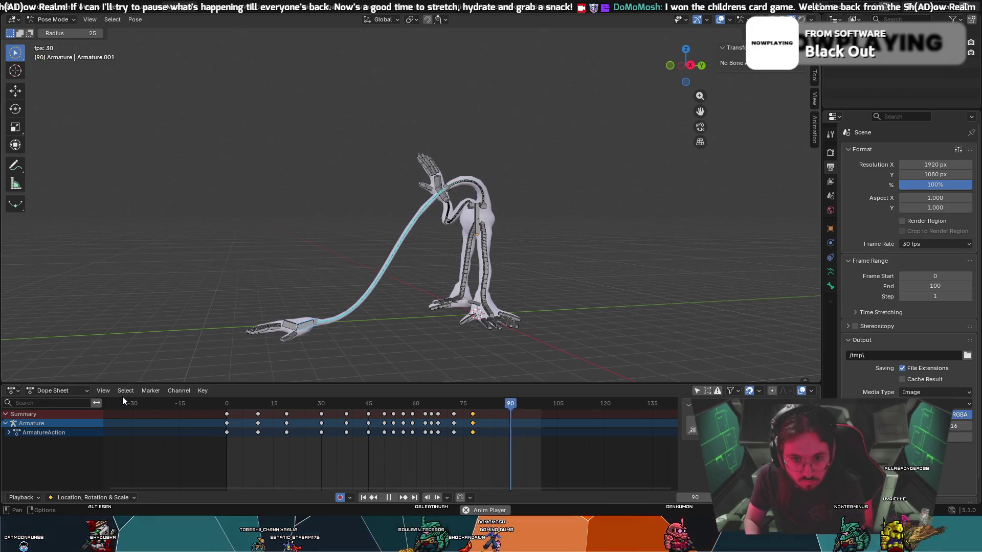
key("space")
- At frame 78, move the hand to a new spot on the floor and replay the animation
left_click(473, 404)
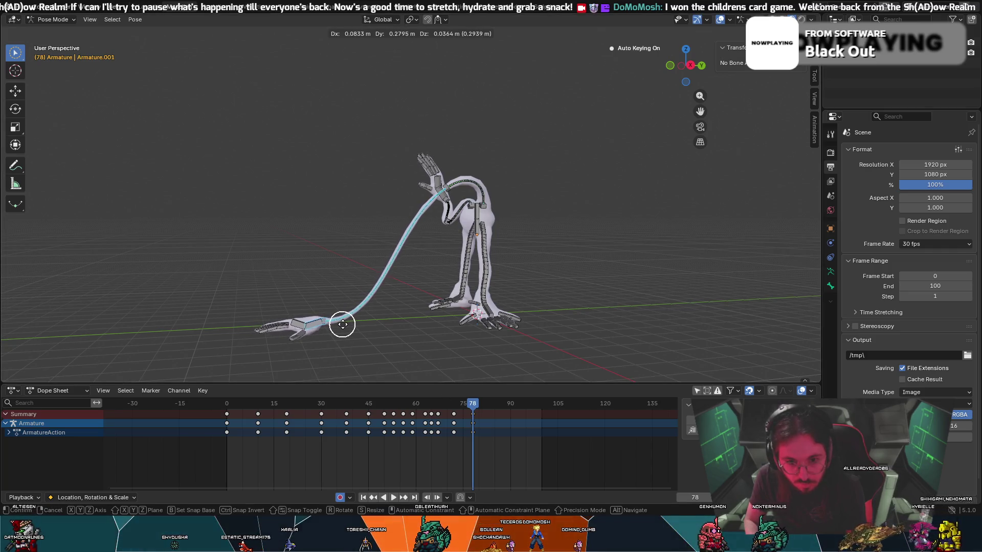
left_click(344, 327)
key("space")
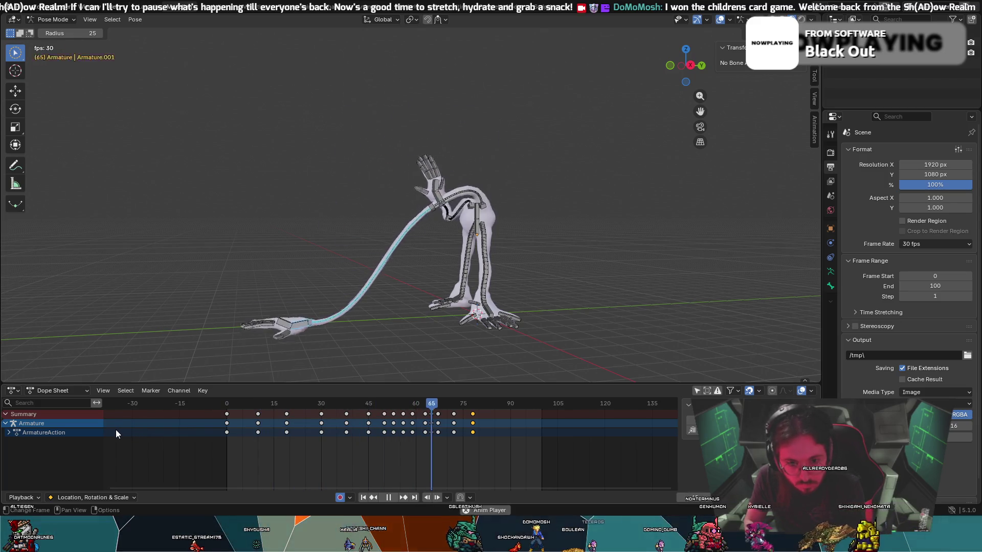
mouse_move(233, 305)
middle_mouse_down()
mouse_move(399, 320)
mouse_move(395, 303)
mouse_move(423, 318)
mouse_move(372, 263)
mouse_move(344, 252)
mouse_move(351, 237)
mouse_move(404, 274)
mouse_move(390, 243)
mouse_move(421, 228)
middle_mouse_up()
- Hide the bones, watch the mesh animate from above, and save with File > Save
scroll(401, 234, "up", 3)
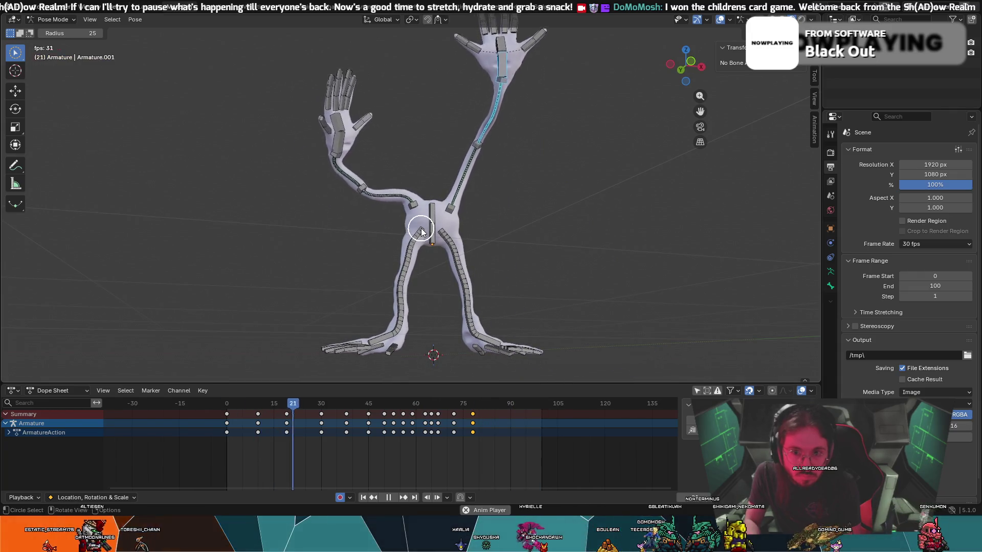
key("h")
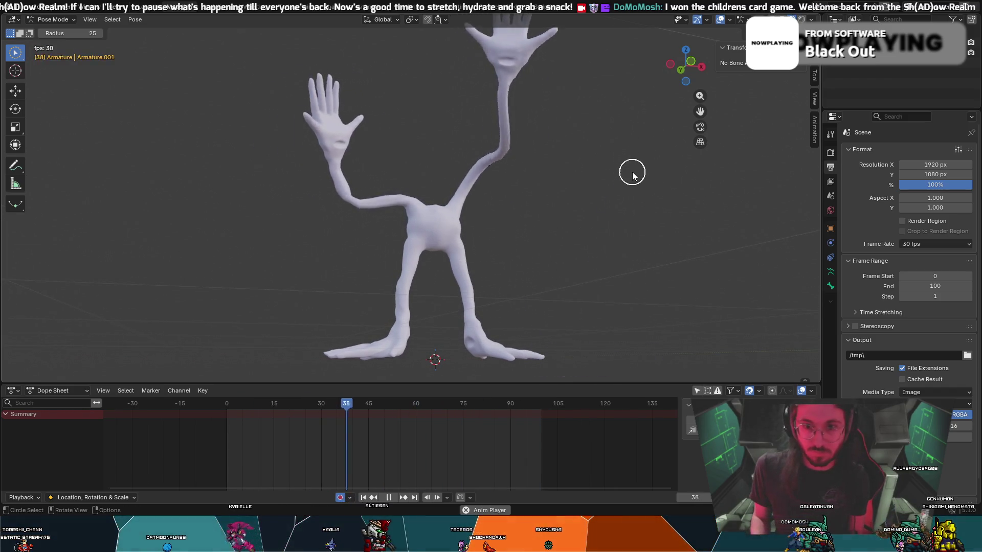
mouse_move(633, 175)
middle_mouse_down()
mouse_move(626, 191)
mouse_move(634, 193)
middle_mouse_up()
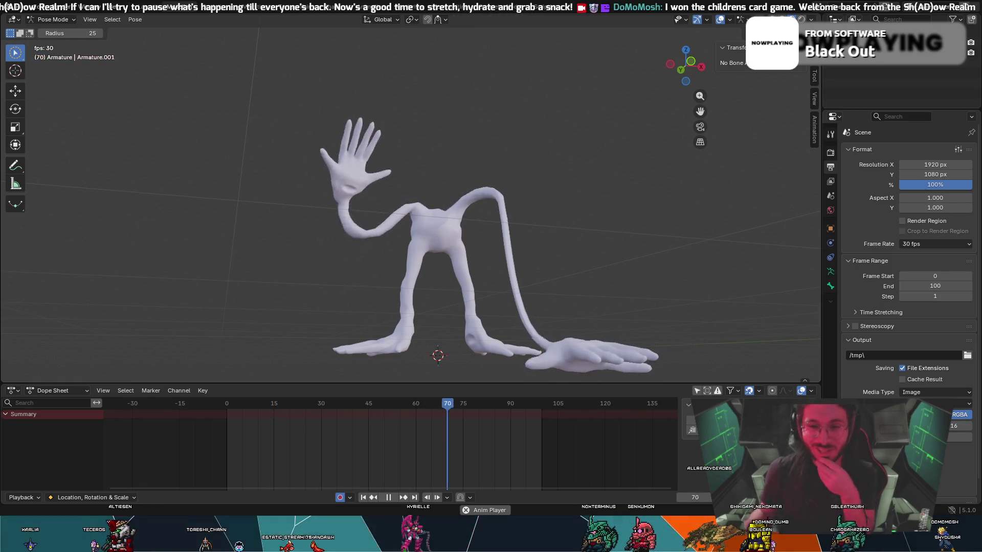
left_click(20, 6)
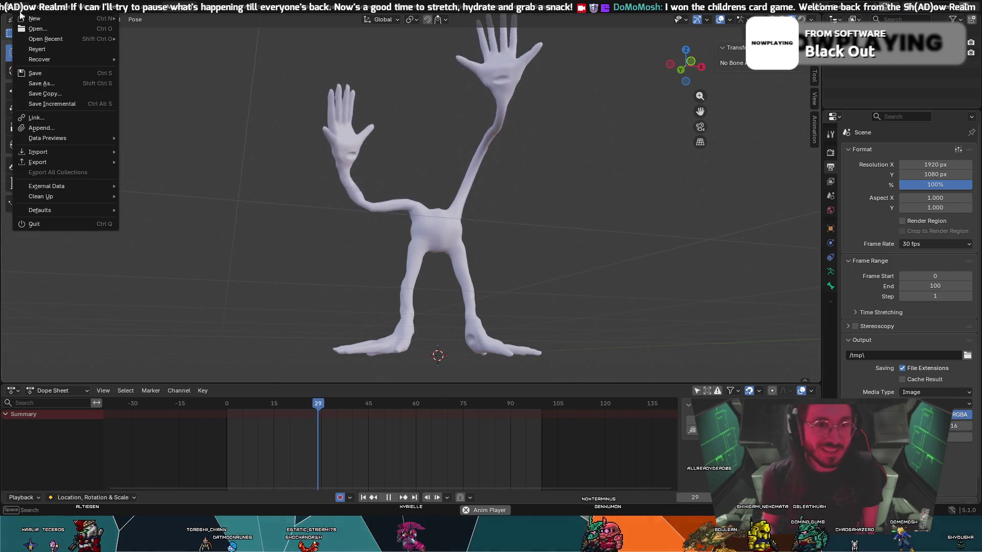
left_click(35, 73)
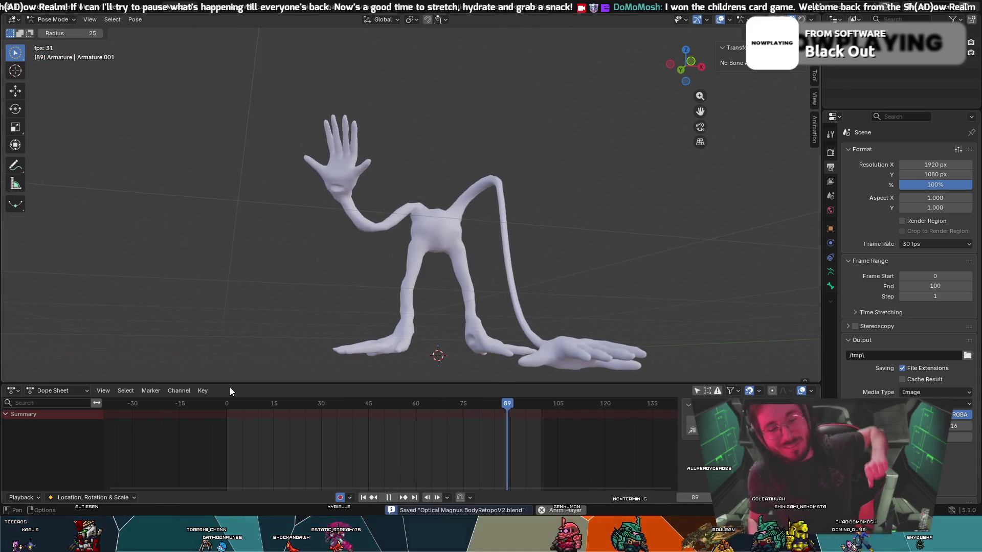